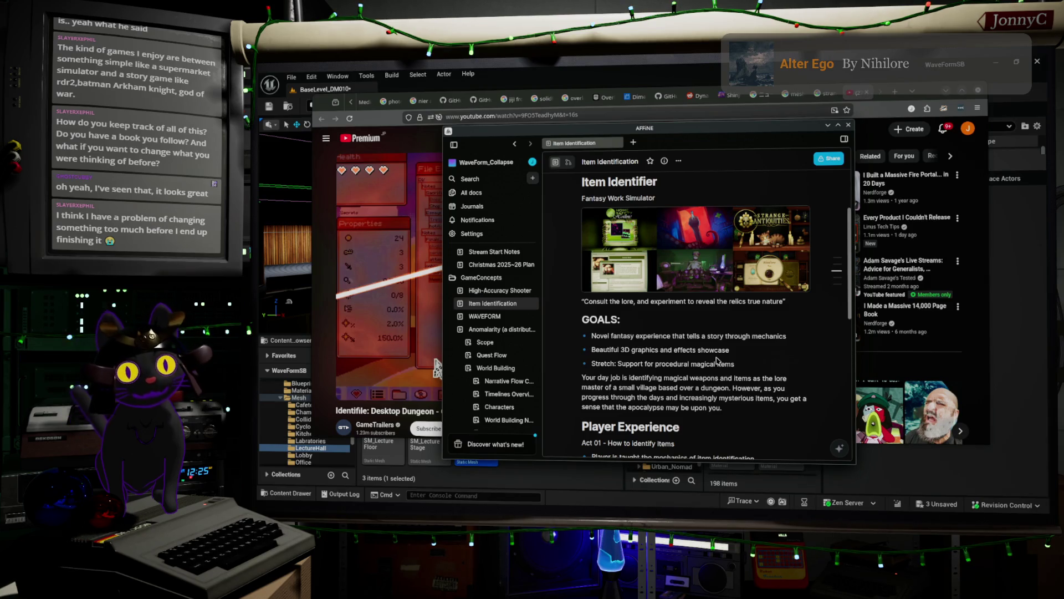
Minimize the AFFiNE notes window to bring the Identifile: Desktop Dungeon trailer page forward
scroll(755, 402, "down", 2)
scroll(755, 402, "down", 6)
scroll(682, 359, "up", 5)
scroll(682, 359, "up", 5)
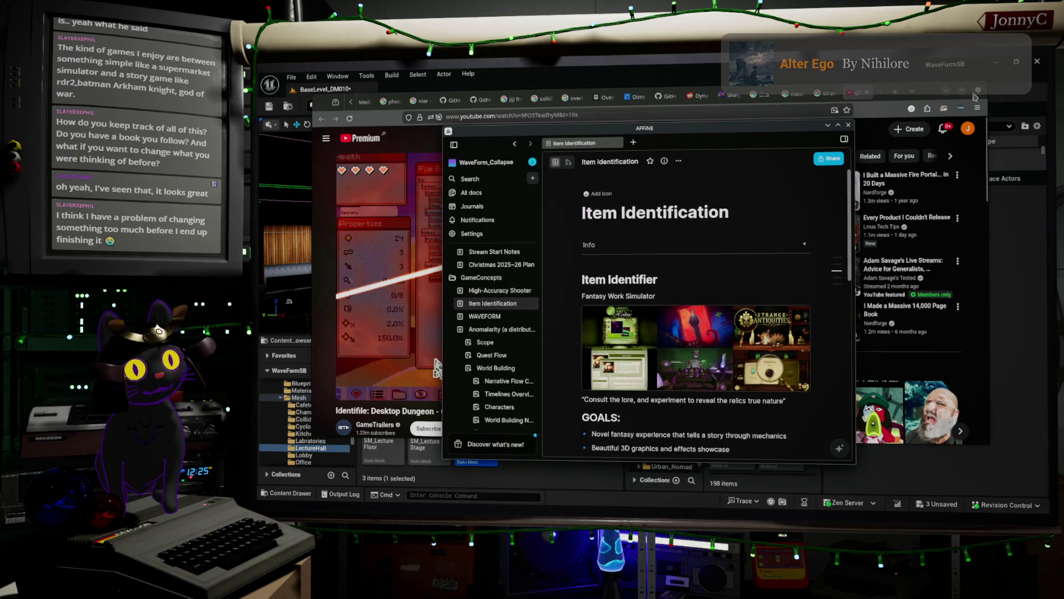
left_click(829, 127)
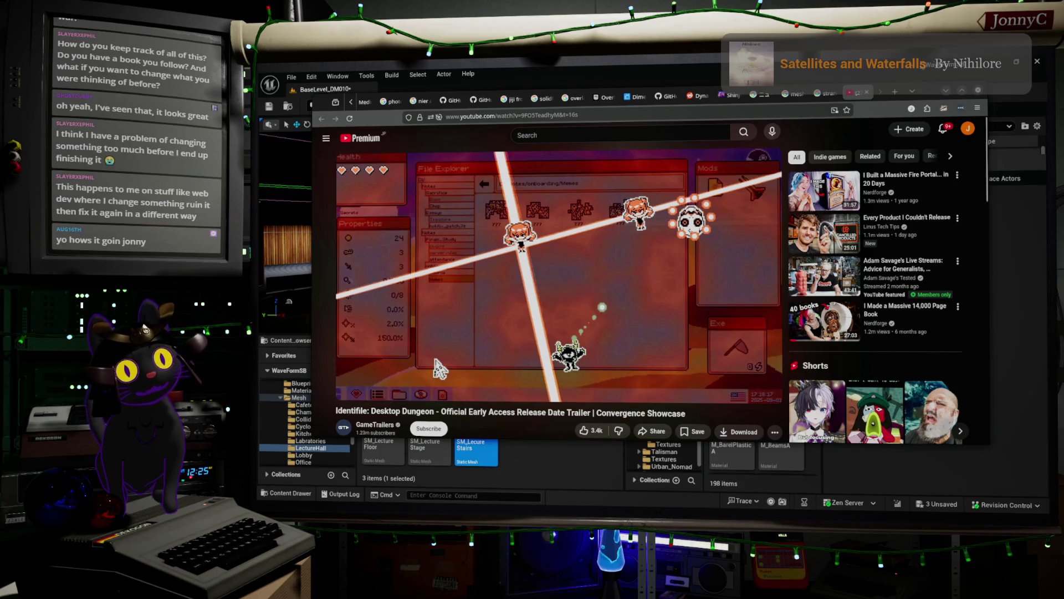
Return to the Unreal level and fly the viewport from the cafeteria booths into the grey lecture hall
left_click(881, 71)
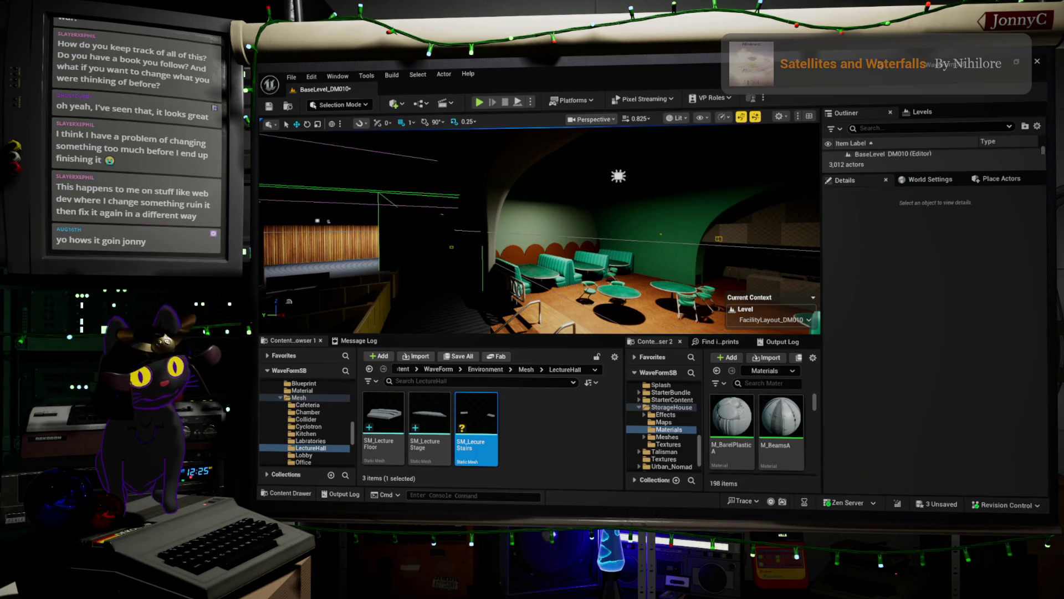
mouse_move(537, 230)
left_mouse_down()
mouse_move(505, 216)
mouse_move(549, 221)
mouse_move(499, 227)
mouse_move(510, 227)
mouse_move(477, 211)
mouse_move(412, 142)
mouse_move(422, 251)
left_mouse_up()
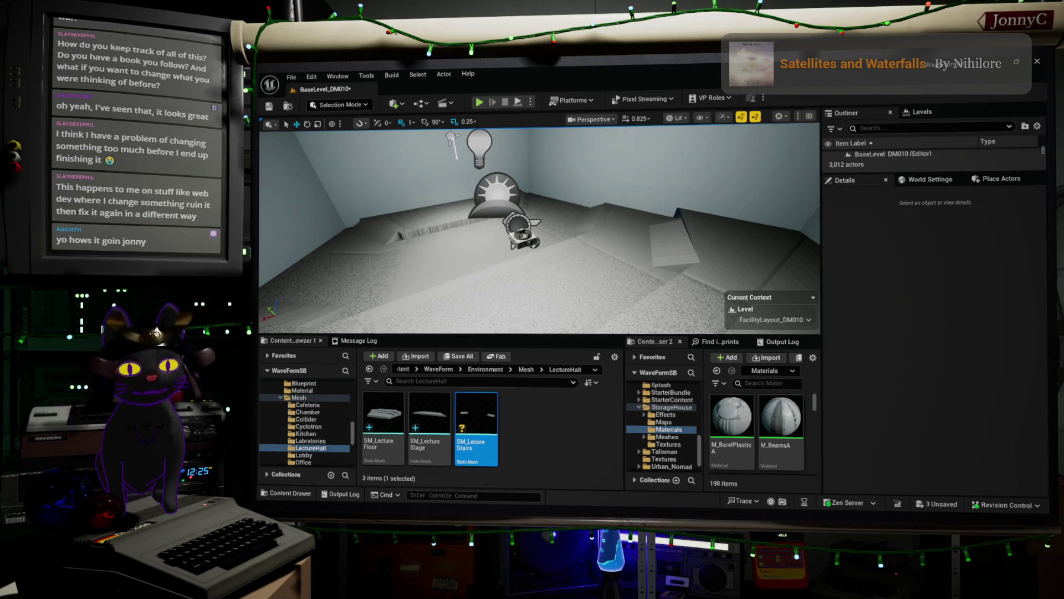
Switch to the Firefox YouTube trailer, then minimize it to uncover the editor
key("alt+Tab")
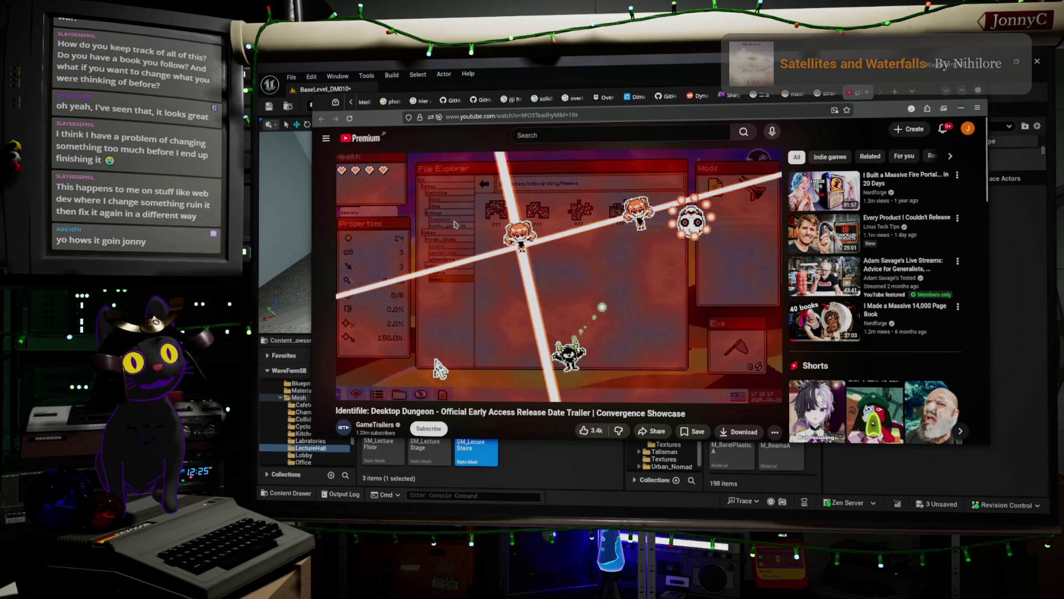
left_click(945, 92)
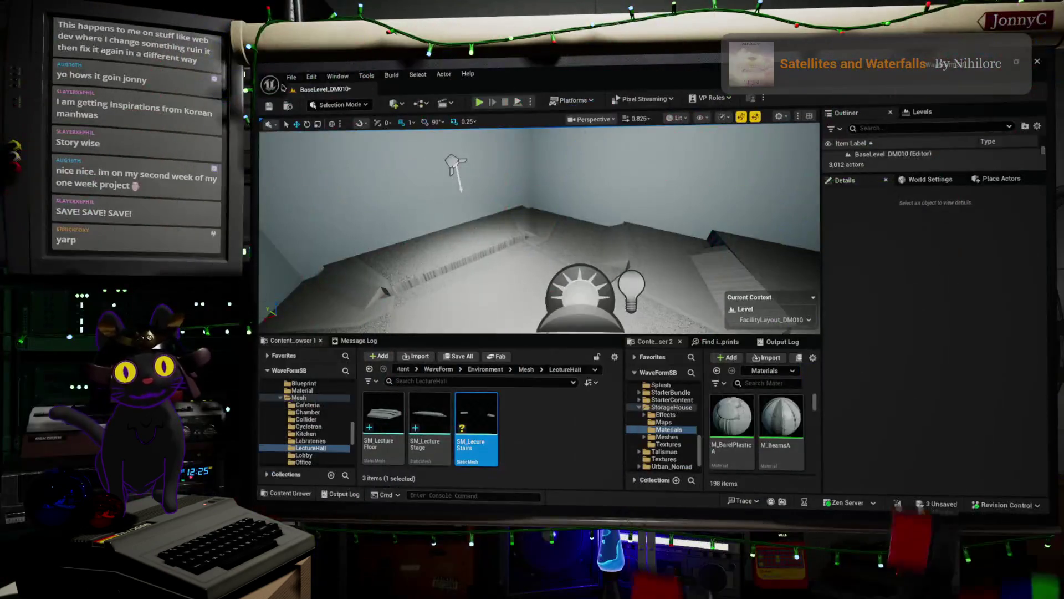
Save all unsaved levels and assets with File > Save All
left_click(292, 77)
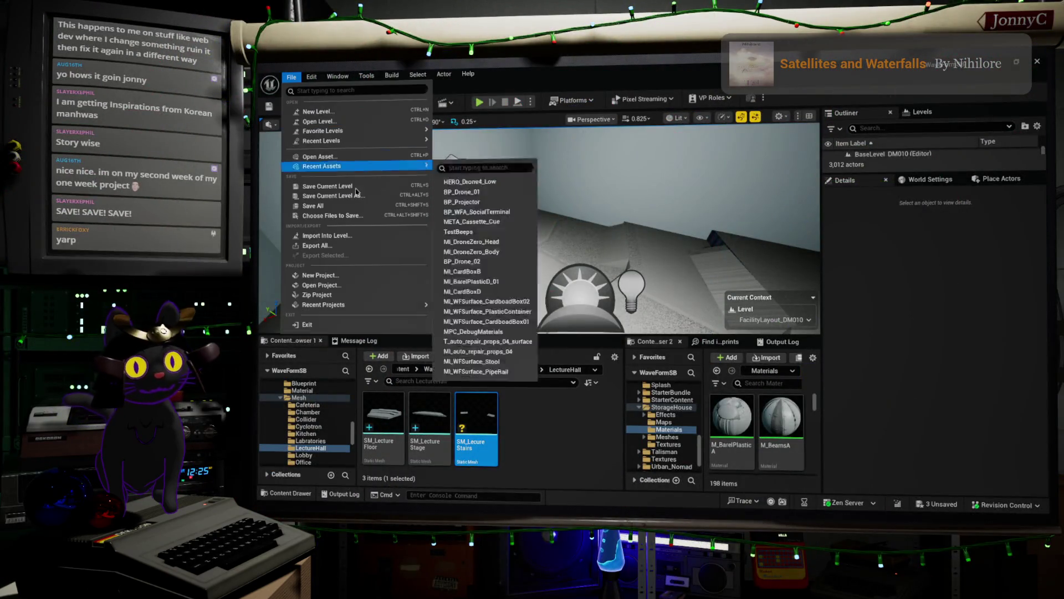
left_click(370, 206)
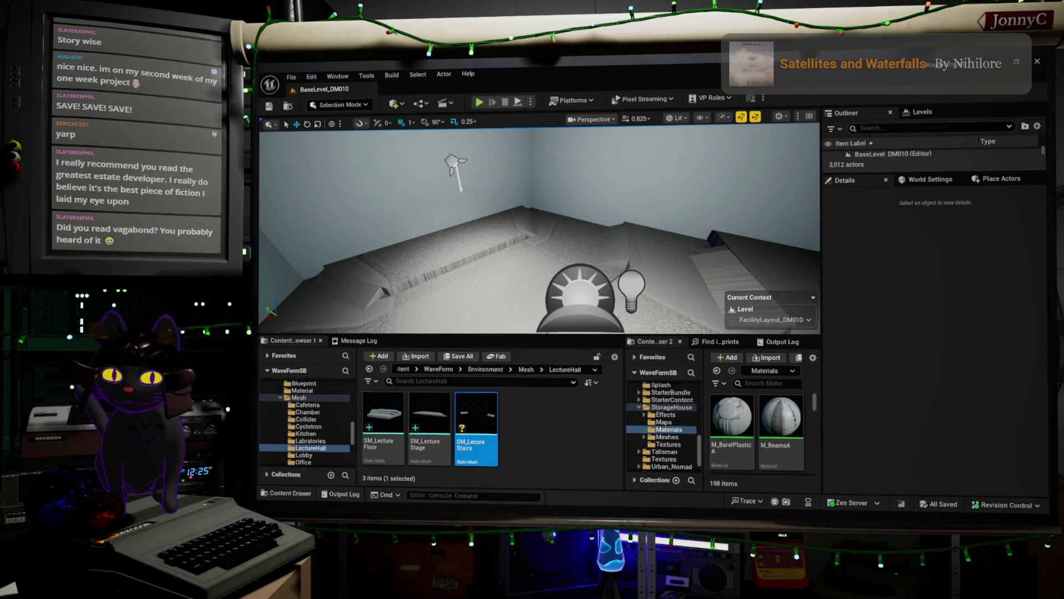
key("alt+Tab")
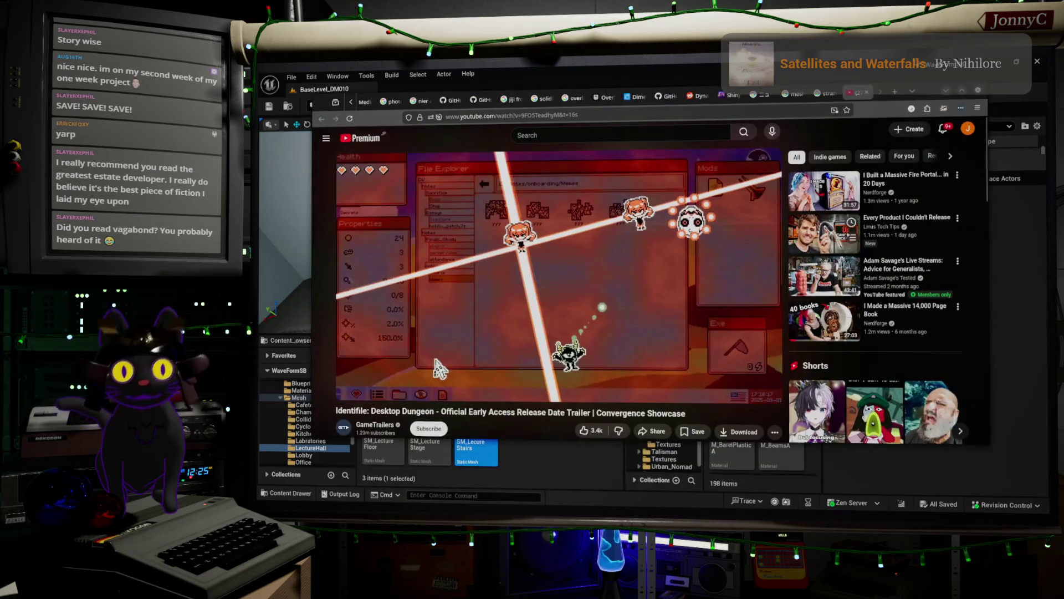
key("super+Down")
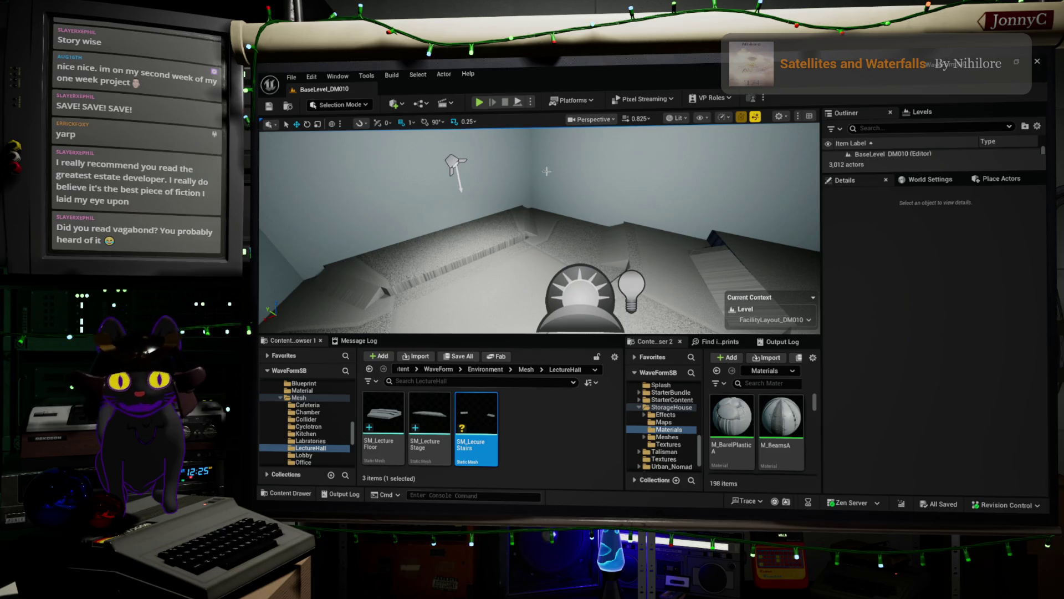
Fly through the lecture hall inspecting the ceiling, stairs, step fronts and doors, then switch to Blender
mouse_move(524, 201)
left_mouse_down()
mouse_move(557, 200)
mouse_move(560, 160)
mouse_move(632, 161)
left_mouse_up()
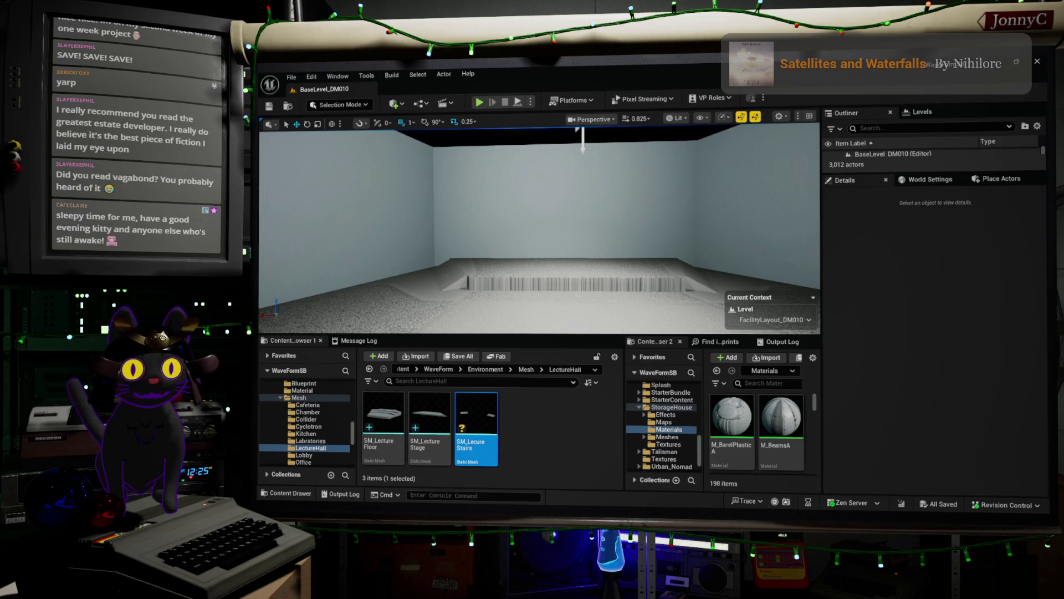
scroll(539, 222, "down", 1)
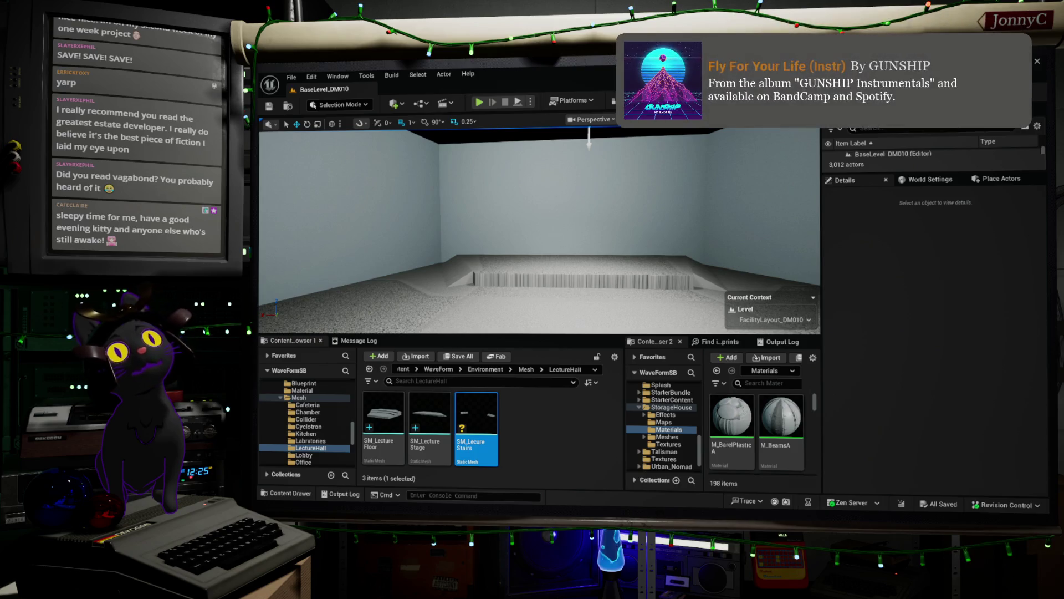
key("w")
key("s")
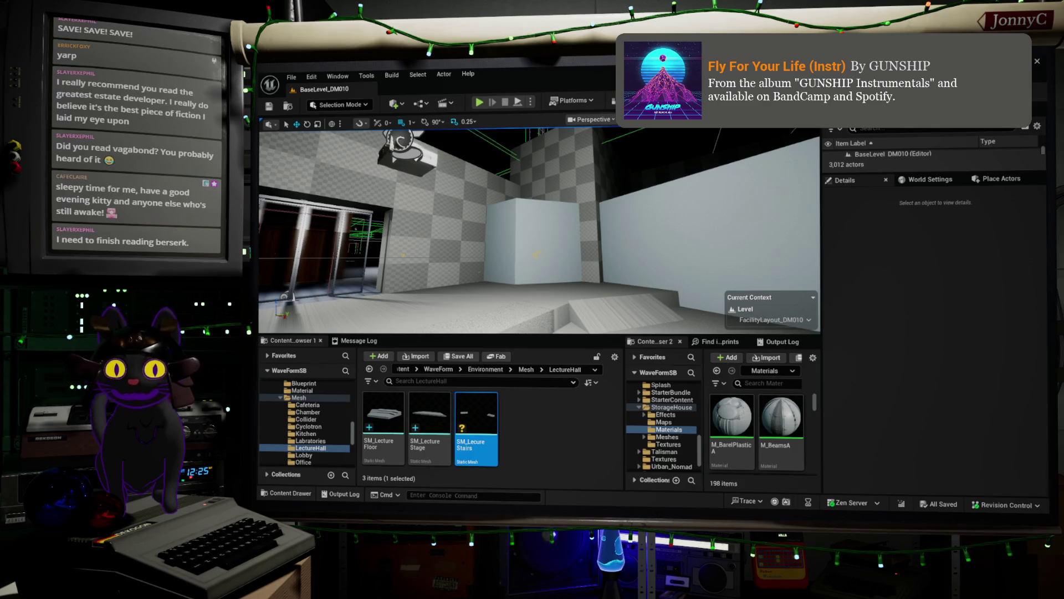
key("d")
key("w")
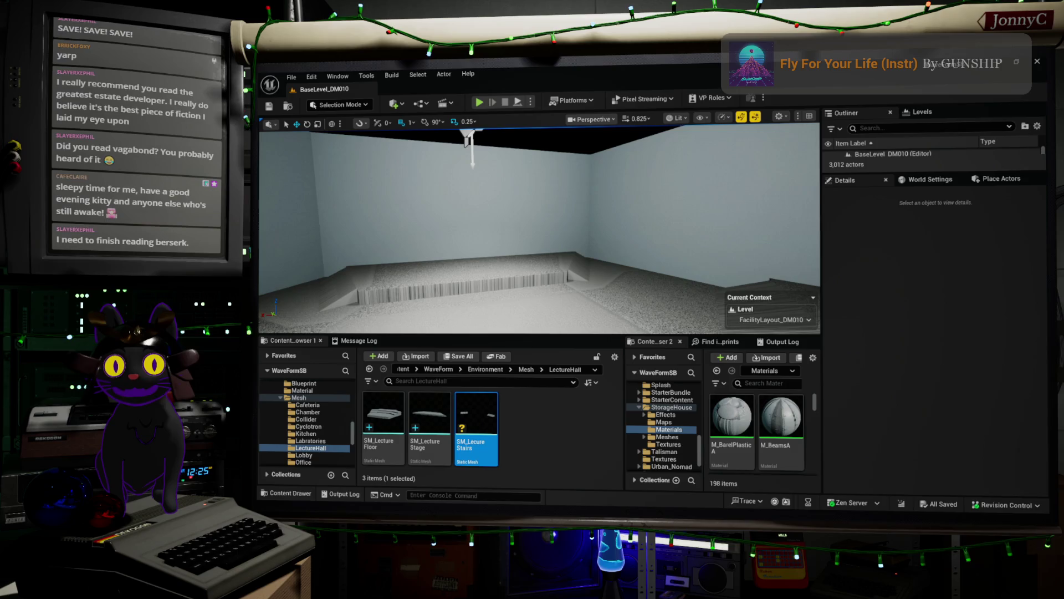
key("w")
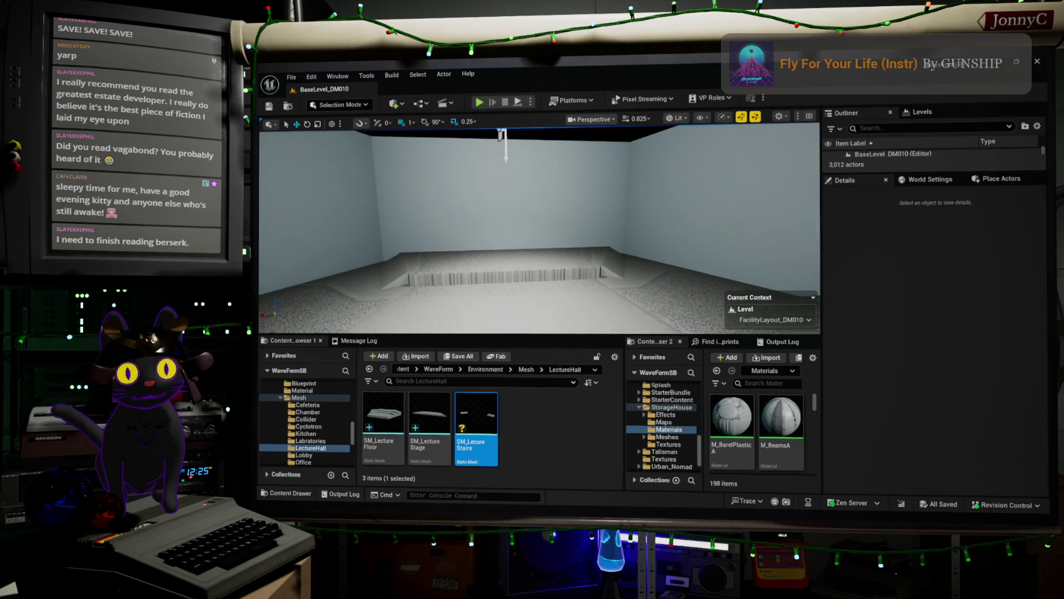
key("s")
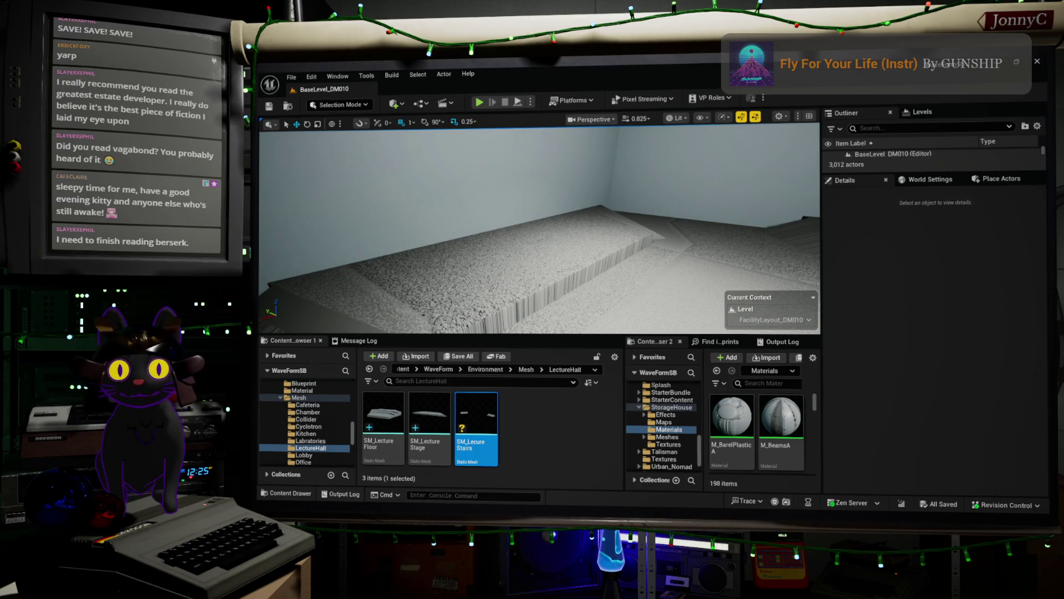
key("s")
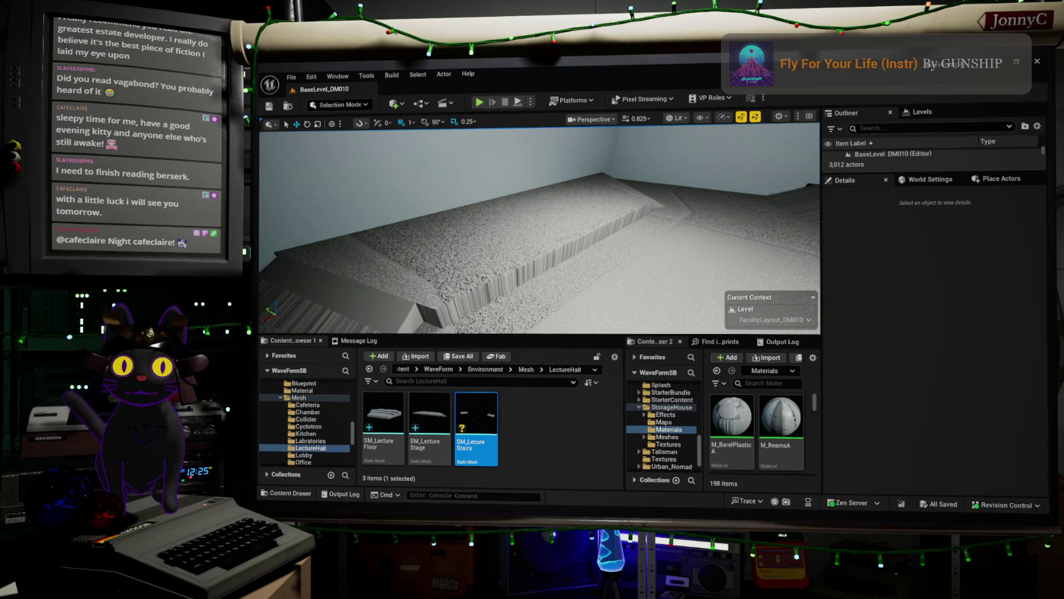
key("s")
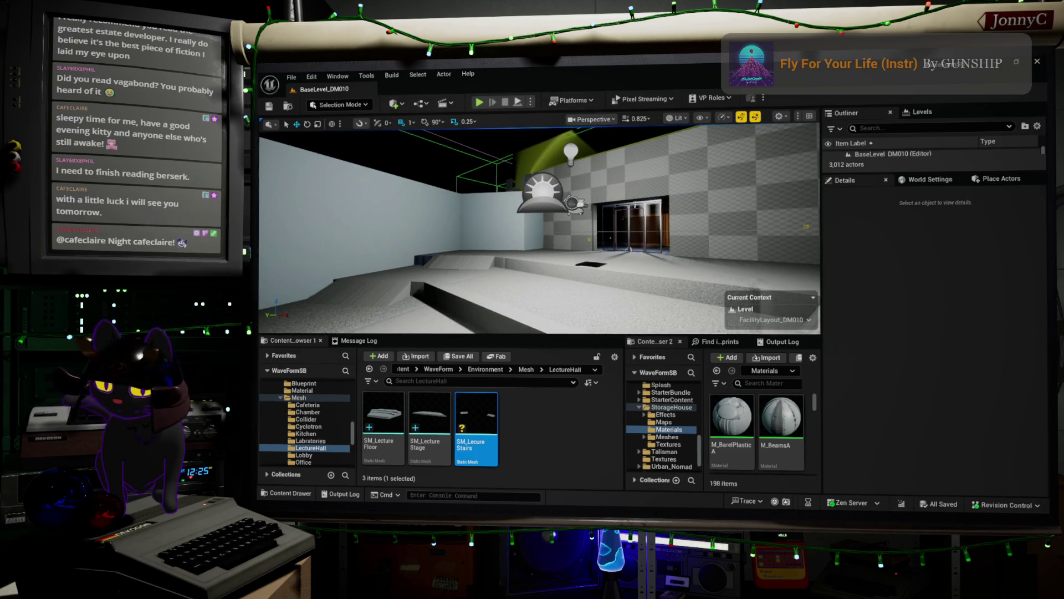
key("alt+Tab")
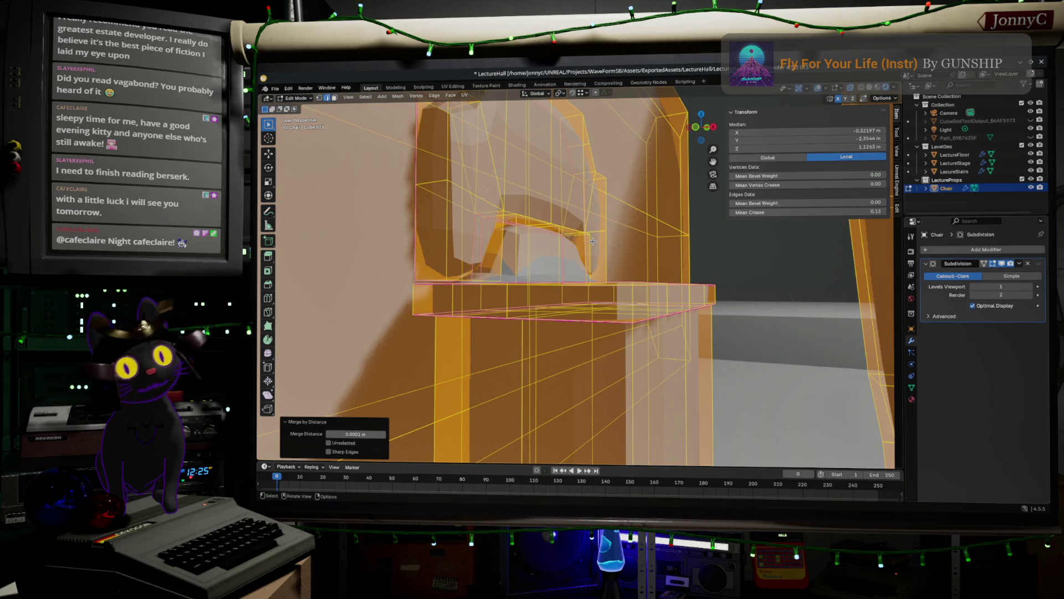
Add three centred edge loops across the chair arm
left_click_drag(556, 260, 475, 260)
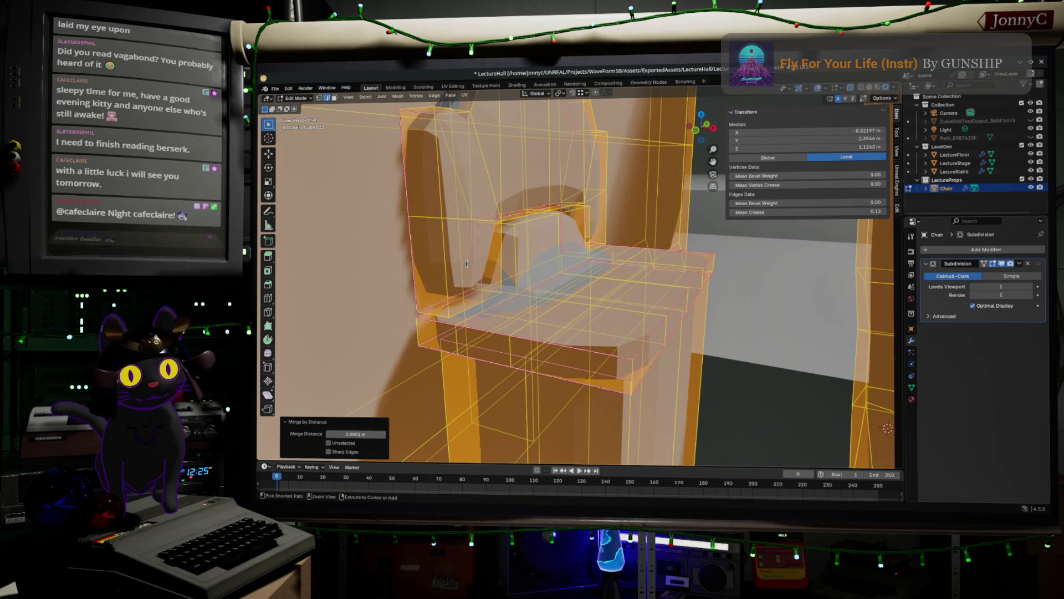
key("ctrl+r")
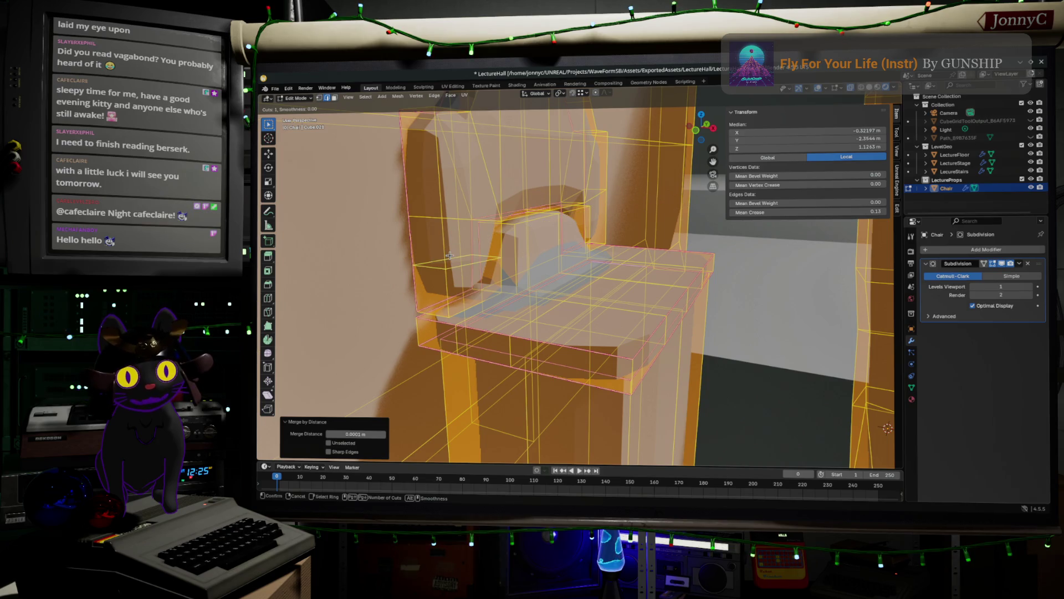
left_click(450, 256)
right_click(544, 241)
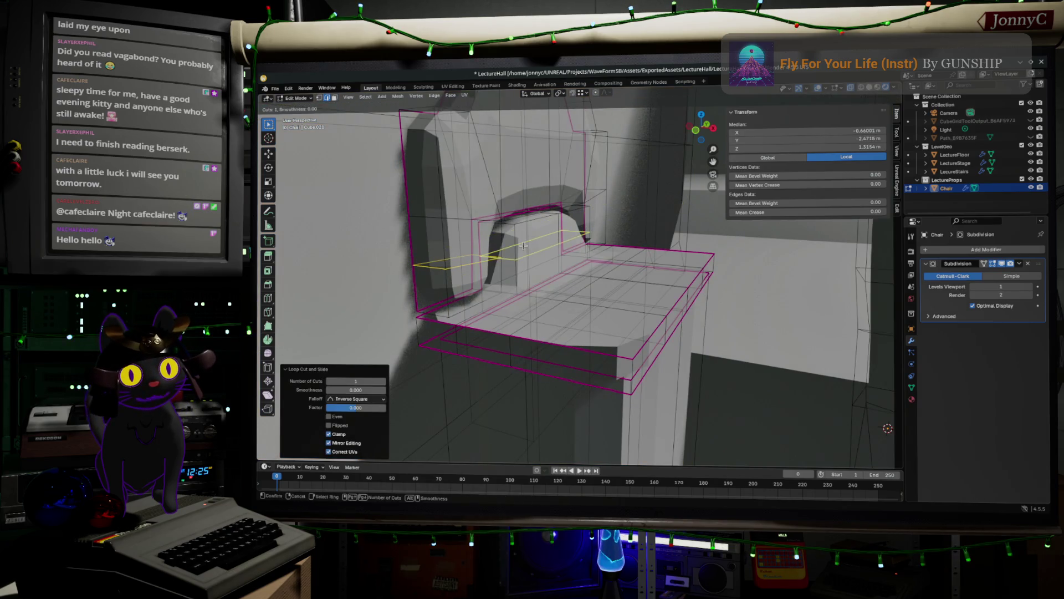
left_click(524, 245)
right_click(524, 245)
key("ctrl+r")
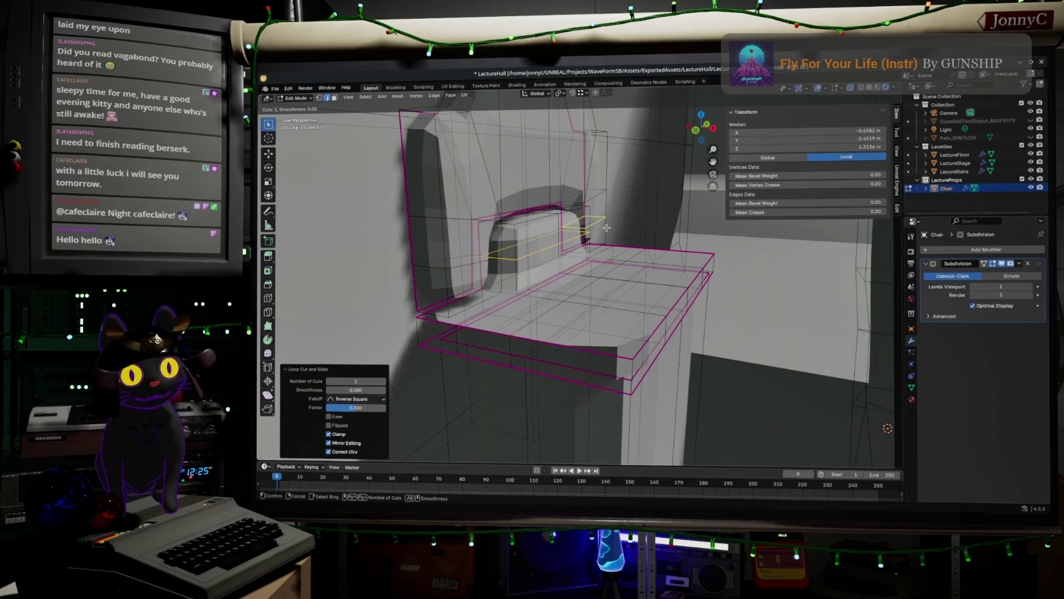
left_click(607, 228)
right_click(607, 228)
Select the chair seat's back edge, framing the selection in view
left_click_drag(606, 228, 654, 251)
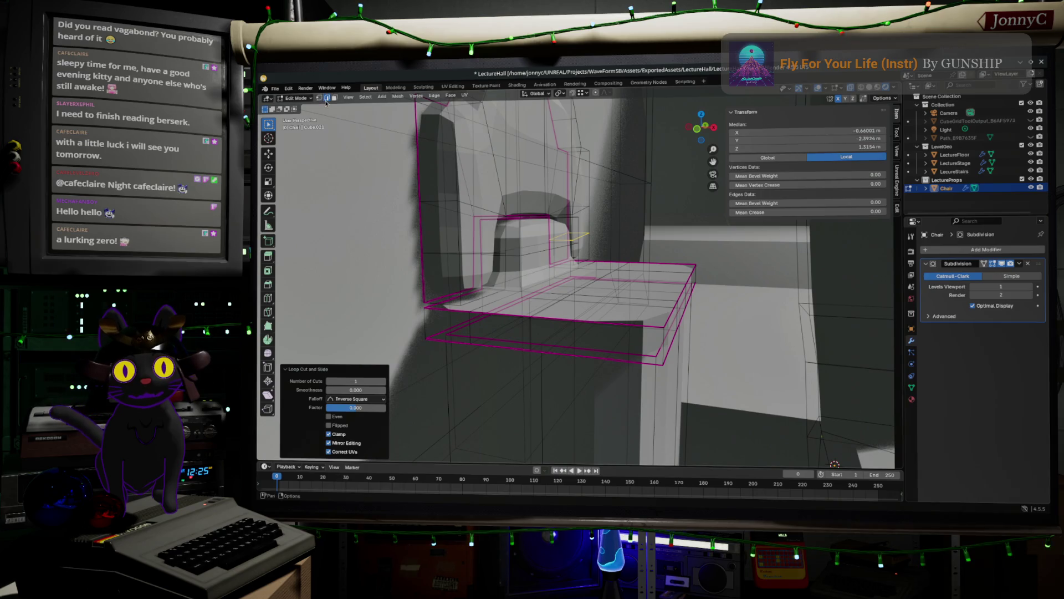
left_click_drag(511, 254, 508, 269)
left_click(532, 252)
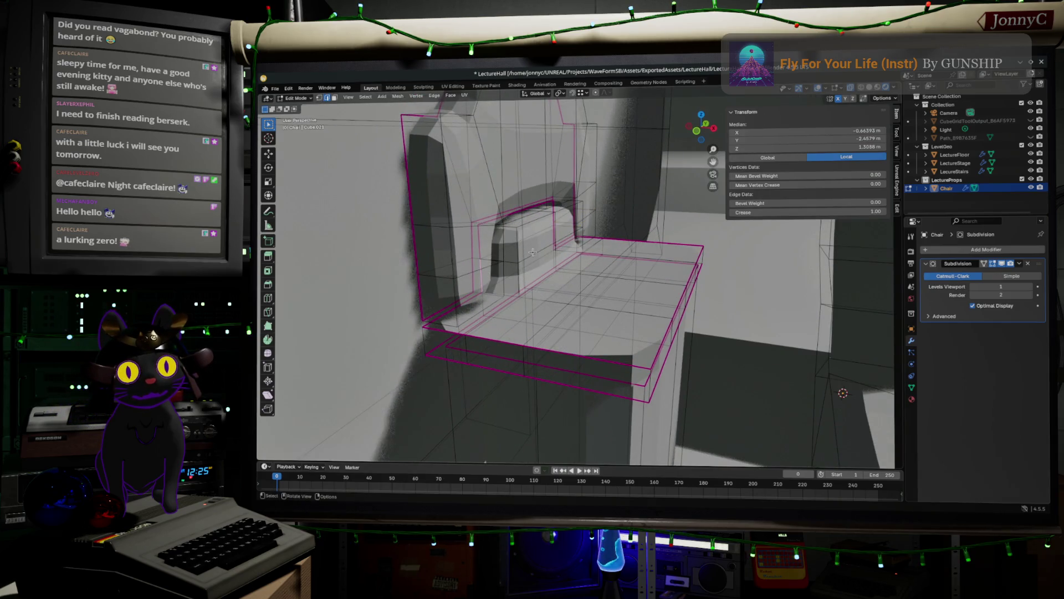
left_click(469, 275)
left_click(467, 274)
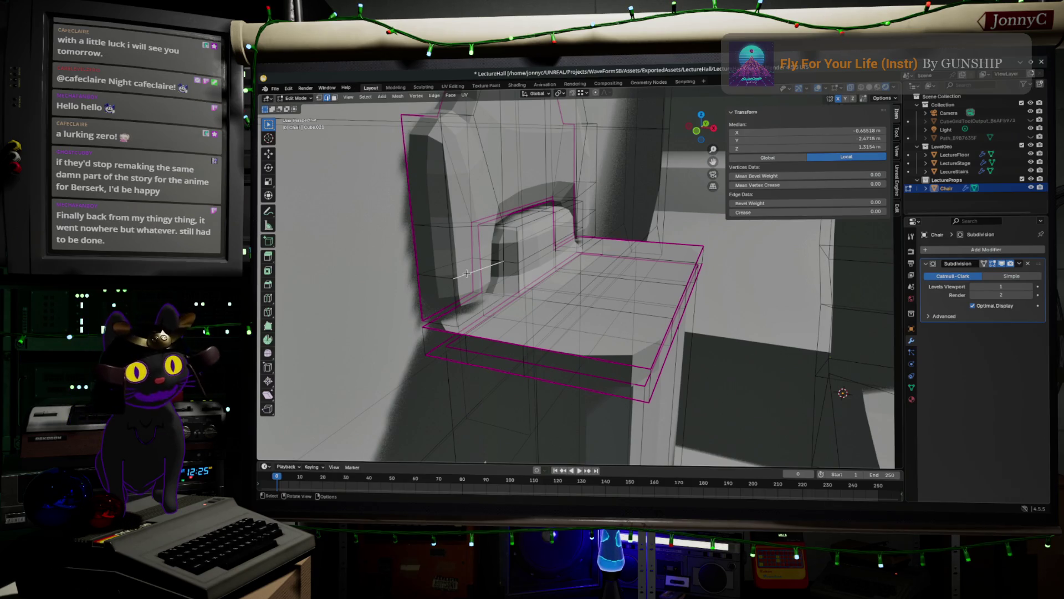
key("shift")
left_click(525, 254, "shift")
key("KP_Decimal")
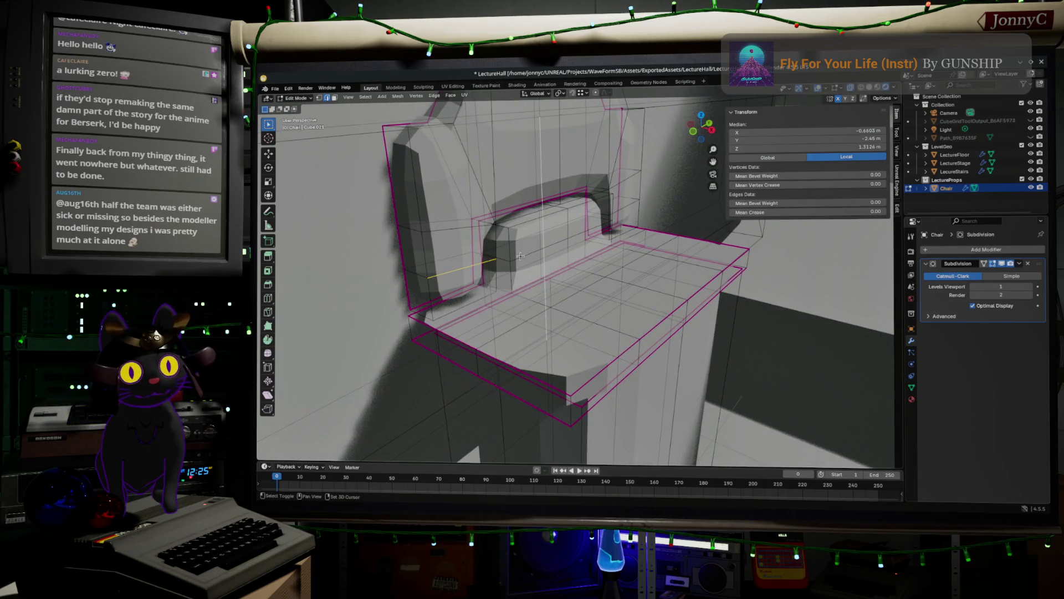
left_click(520, 255, "shift")
left_click(522, 253, "shift")
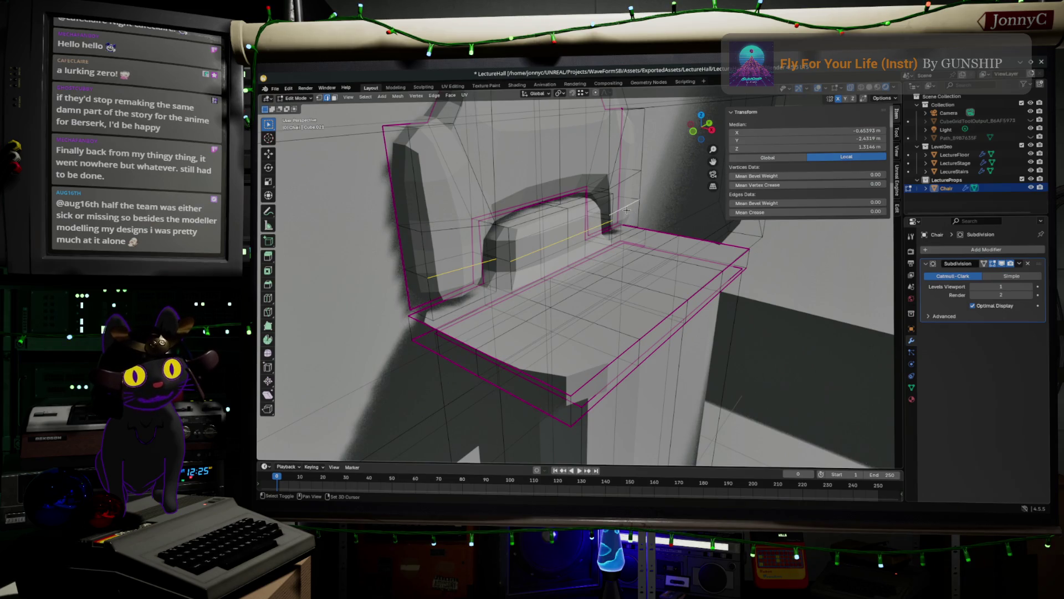
In front view, move the seat's back edge about 0.007 m along X
left_click(692, 132)
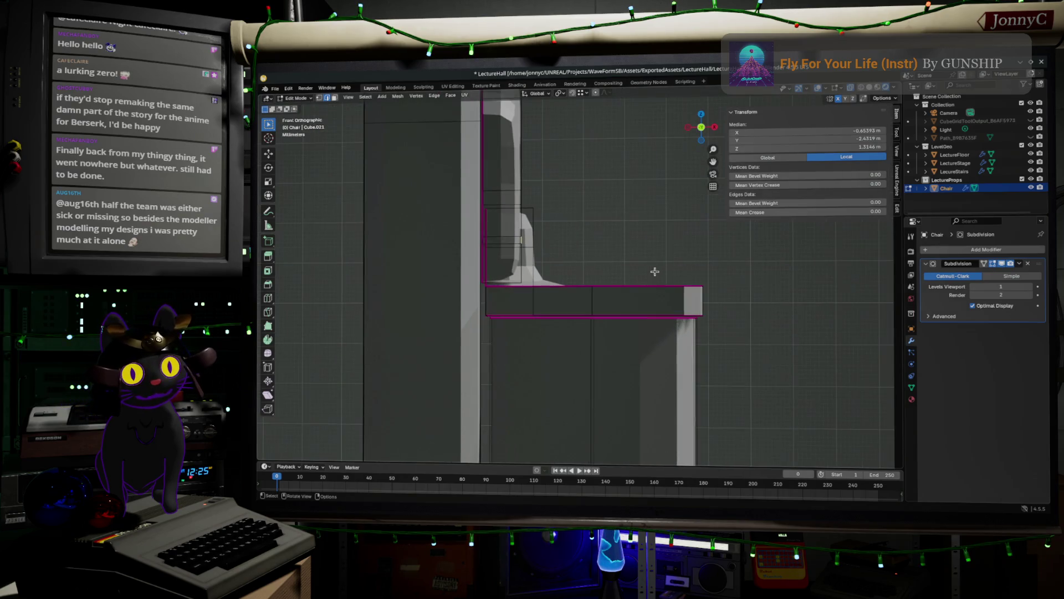
key("g")
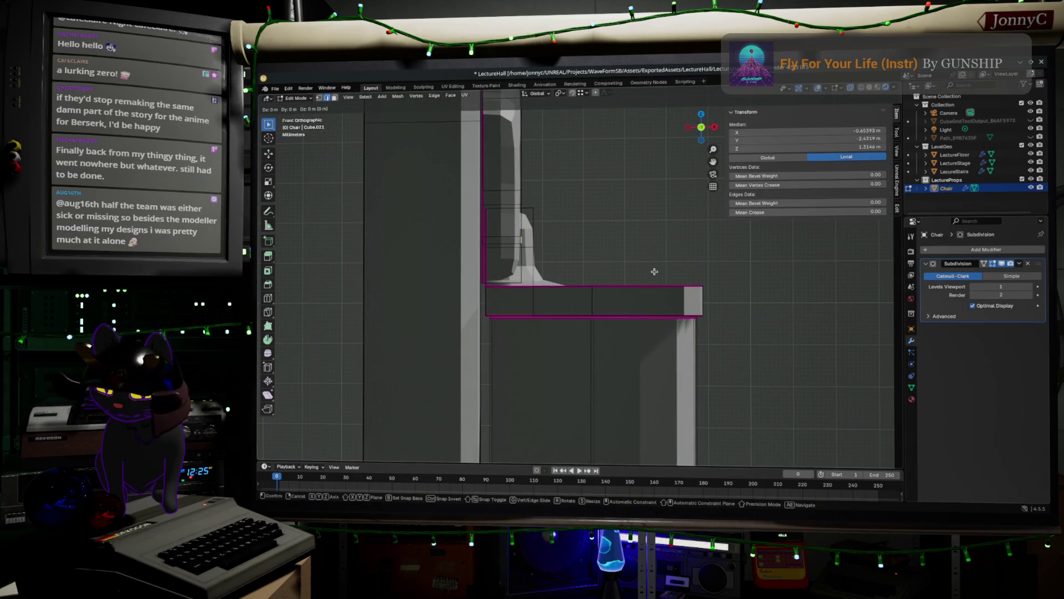
key("x")
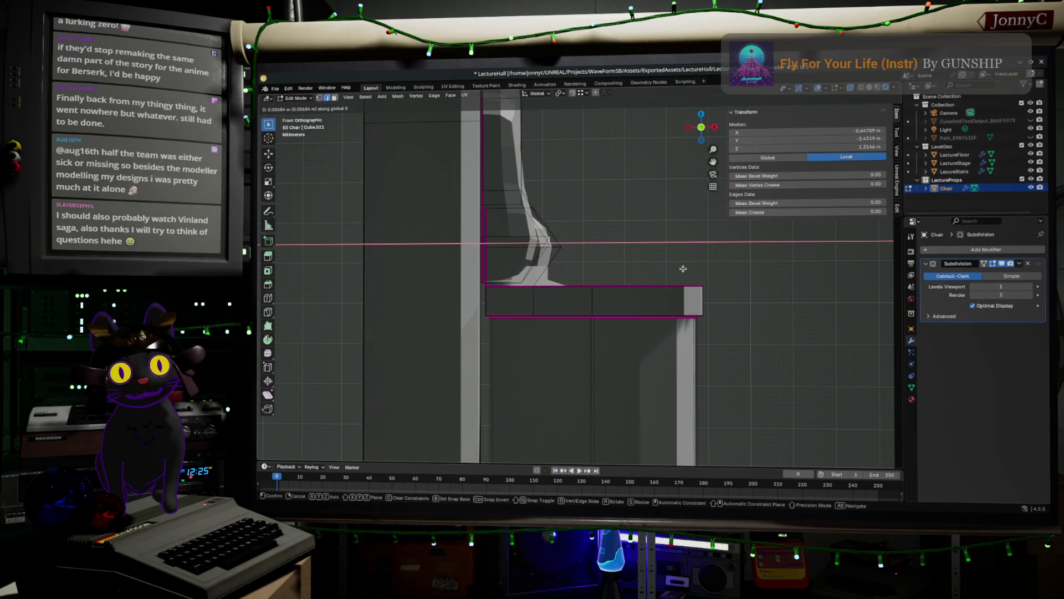
left_click(683, 268)
Orbit around the chair seat, select a seat edge, and return to Object Mode
left_click_drag(730, 261, 689, 298)
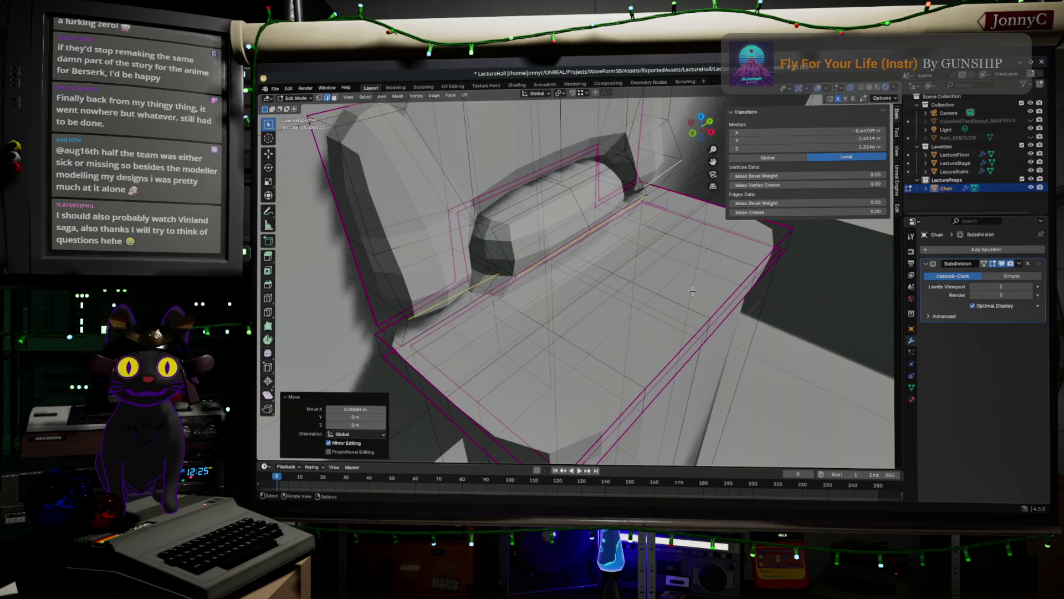
left_click_drag(685, 288, 662, 252)
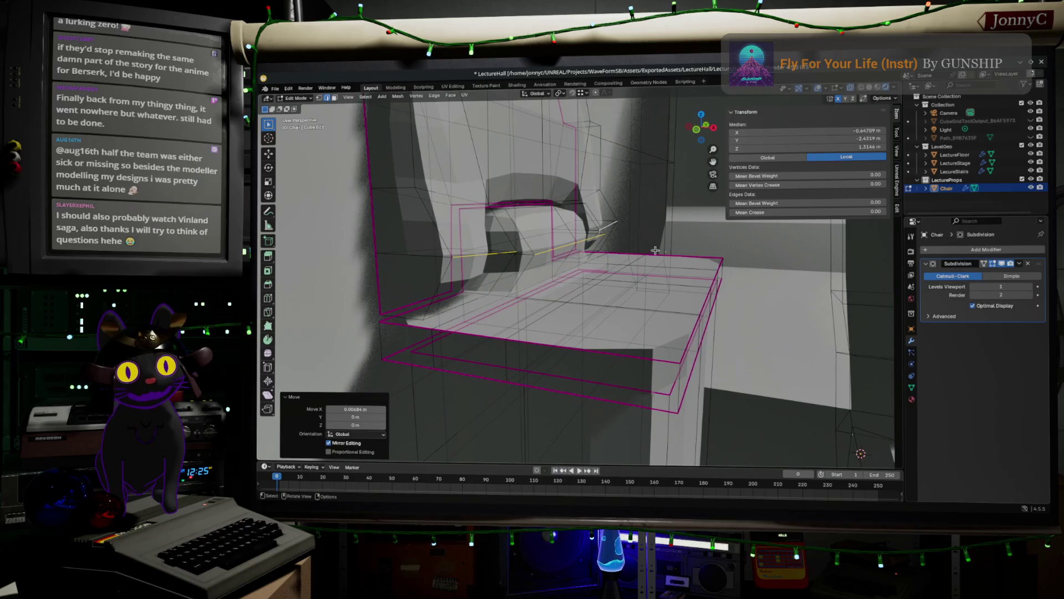
mouse_move(574, 241)
left_mouse_down()
mouse_move(461, 277)
mouse_move(545, 284)
mouse_move(604, 310)
mouse_move(535, 274)
mouse_move(598, 295)
mouse_move(717, 271)
mouse_move(613, 294)
mouse_move(577, 308)
mouse_move(574, 323)
mouse_move(573, 268)
left_mouse_up()
left_click(545, 249)
key("Tab")
In left ortho view with X-ray on, box-select the seat block's top edges in Edit Mode
scroll(578, 301, "up", 3)
scroll(578, 301, "down", 2)
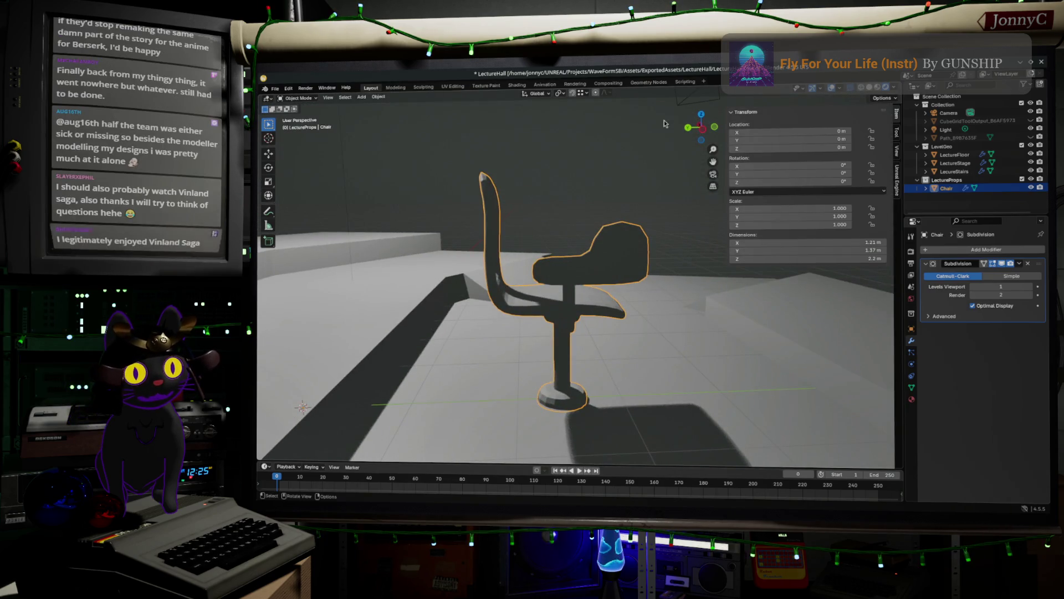
left_click(701, 139)
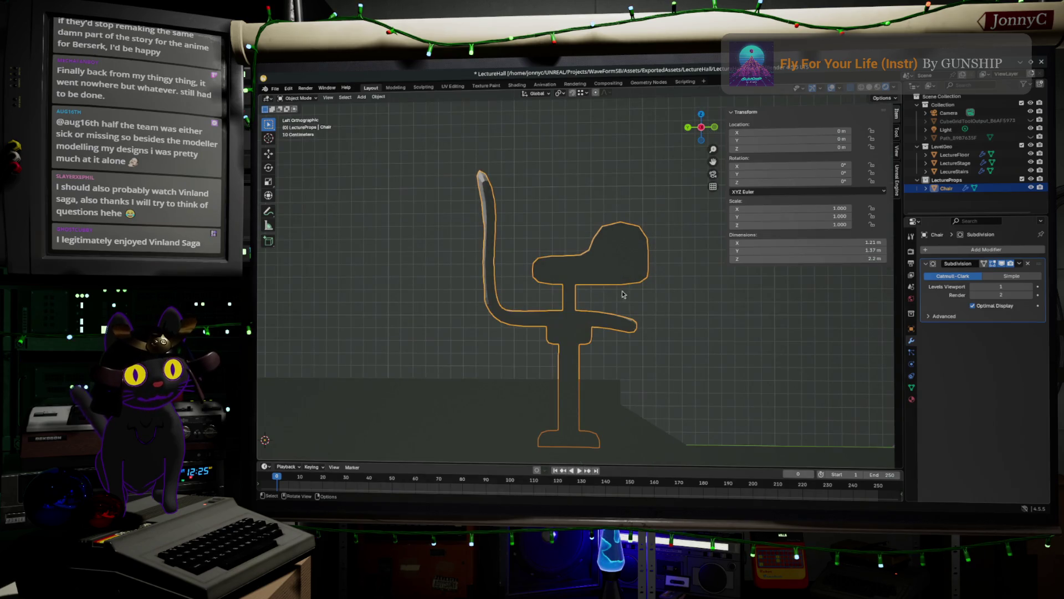
key("Tab")
key("b")
left_click_drag(585, 196, 657, 222)
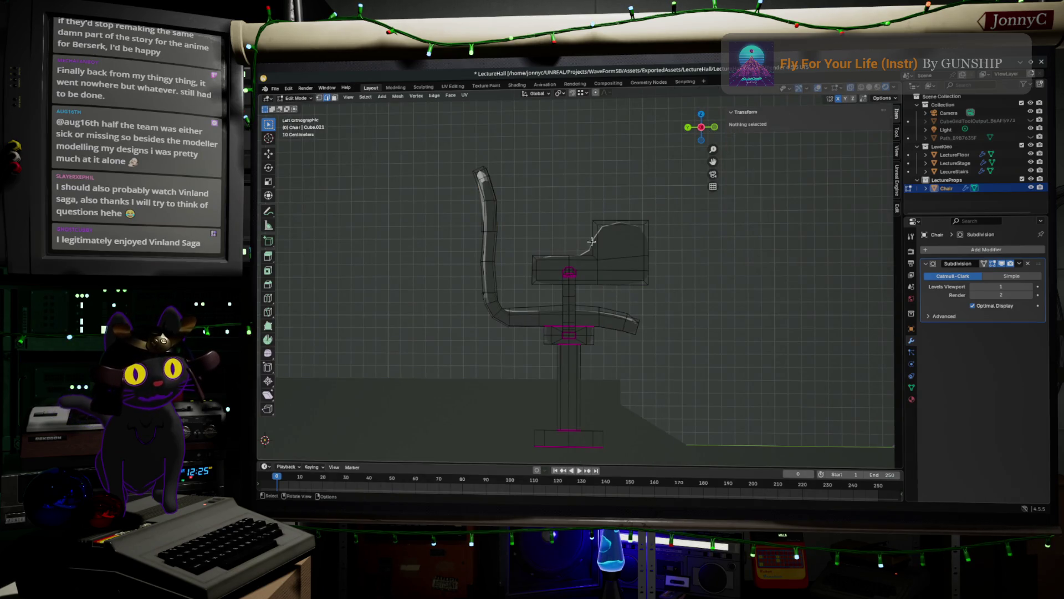
scroll(344, 166, "up", 2)
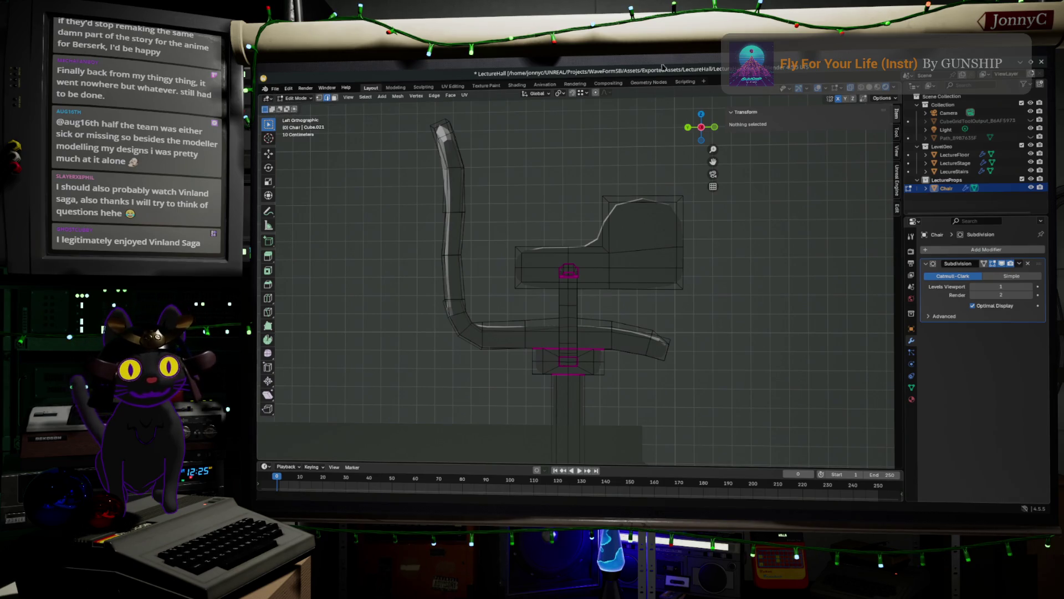
left_click(862, 87)
left_click_drag(506, 223, 621, 256)
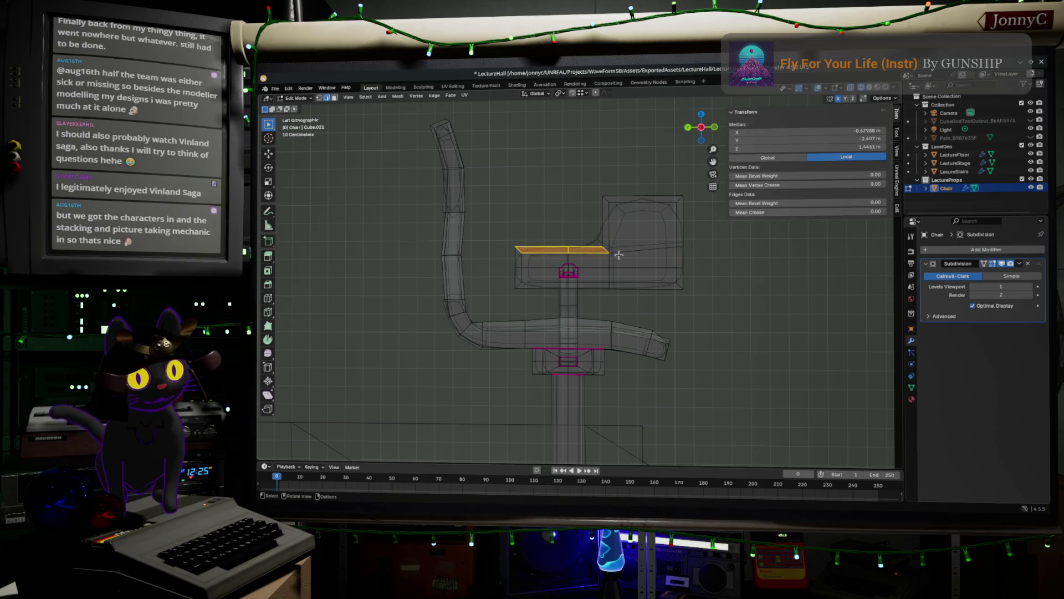
Raise the seat block's top edges along Z
left_click(318, 97)
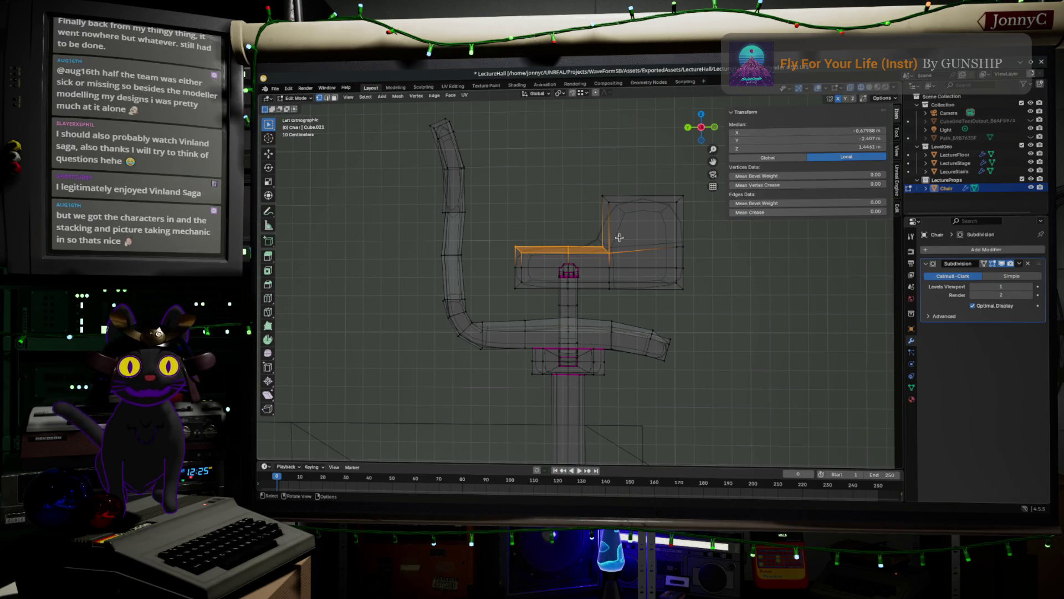
scroll(619, 238, "up", 2)
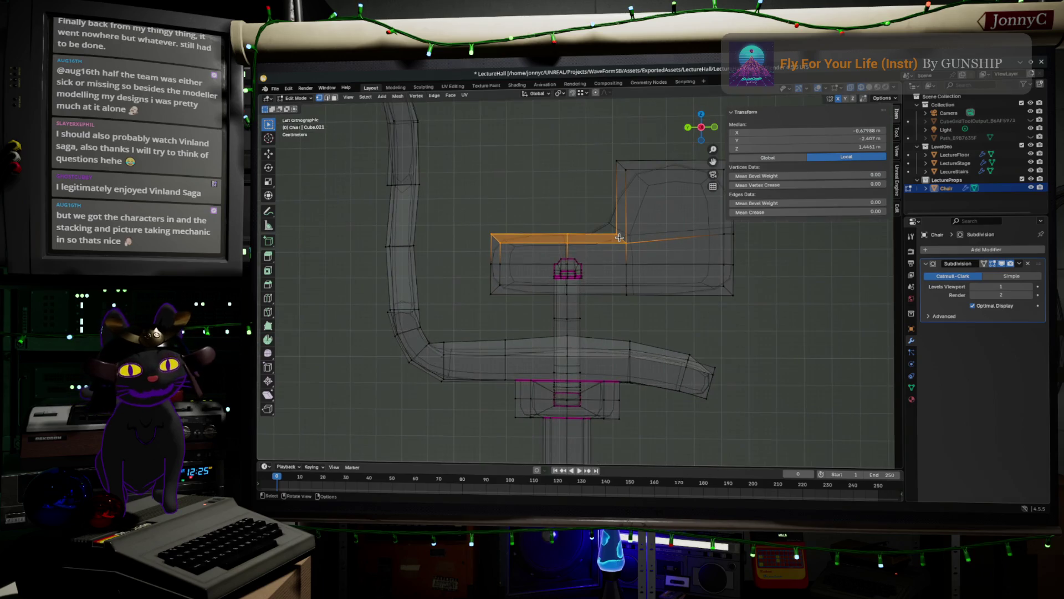
key("g")
key("z")
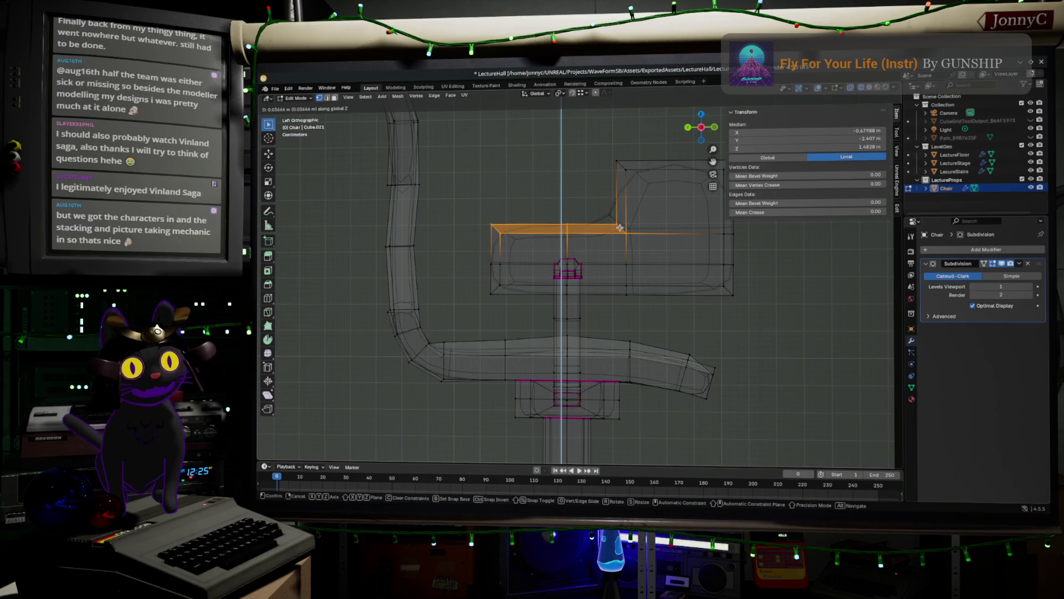
left_click(619, 228)
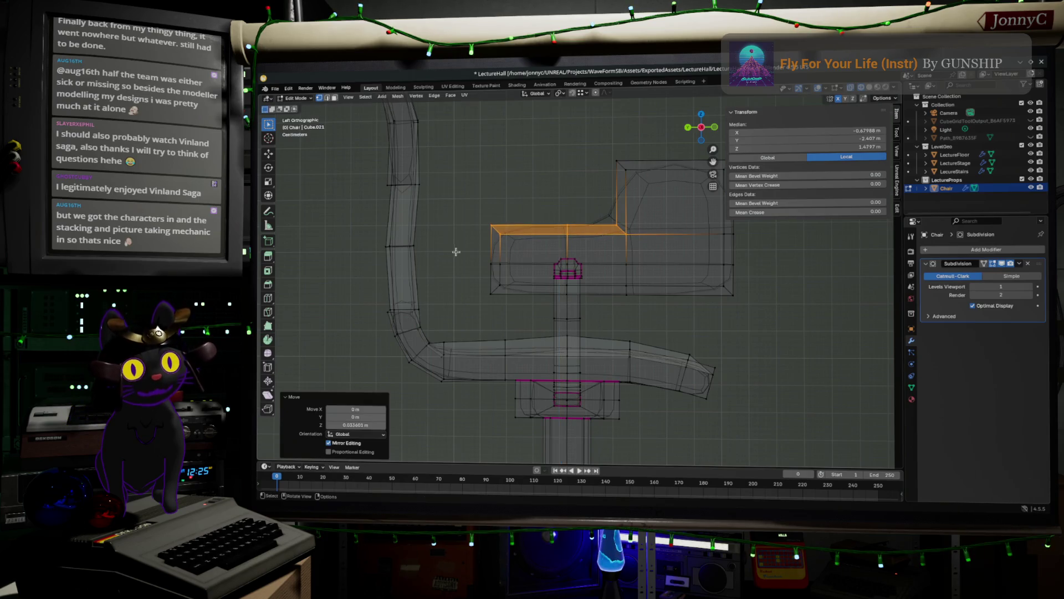
Raise the seat's middle edge loop along Z
left_click(512, 264, "alt")
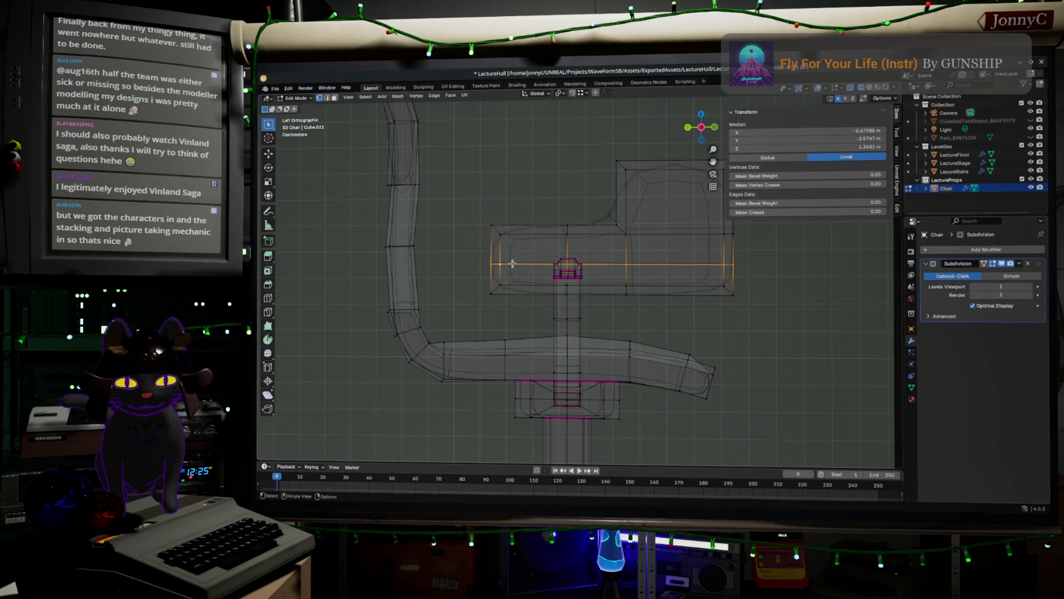
key("g")
key("z")
left_click(512, 258)
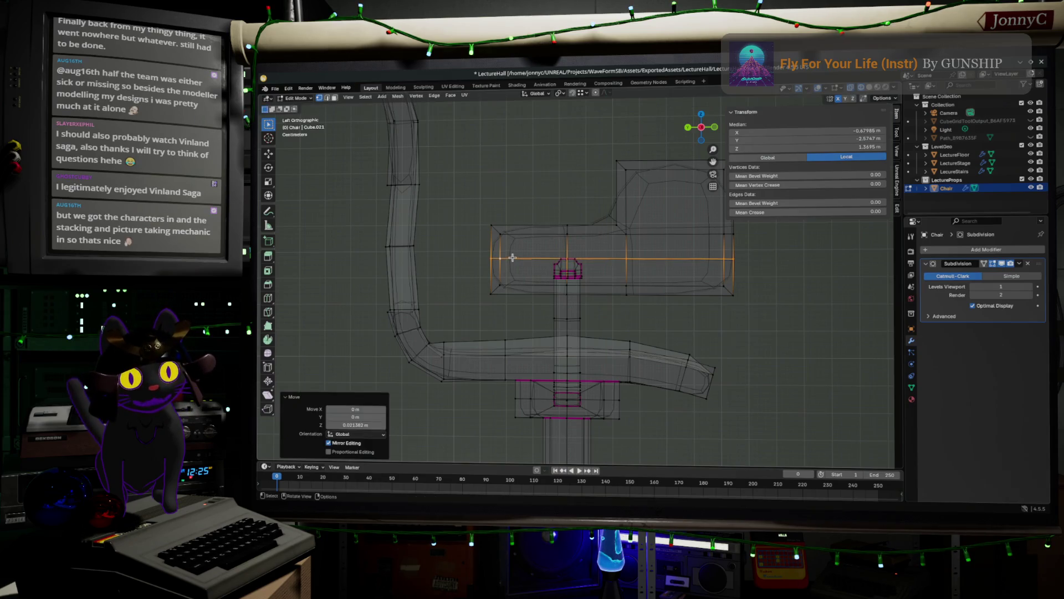
mouse_move(474, 207)
left_mouse_down()
mouse_move(515, 321)
mouse_move(525, 320)
left_mouse_up()
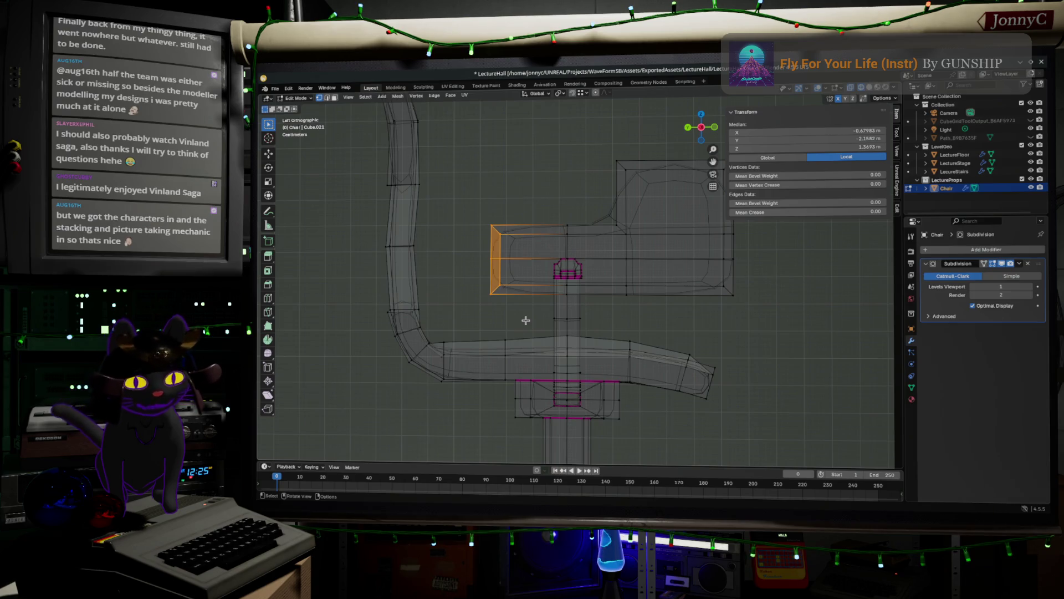
Box-select the seat block's left end face and push it 0.13144 m along Y
key("c")
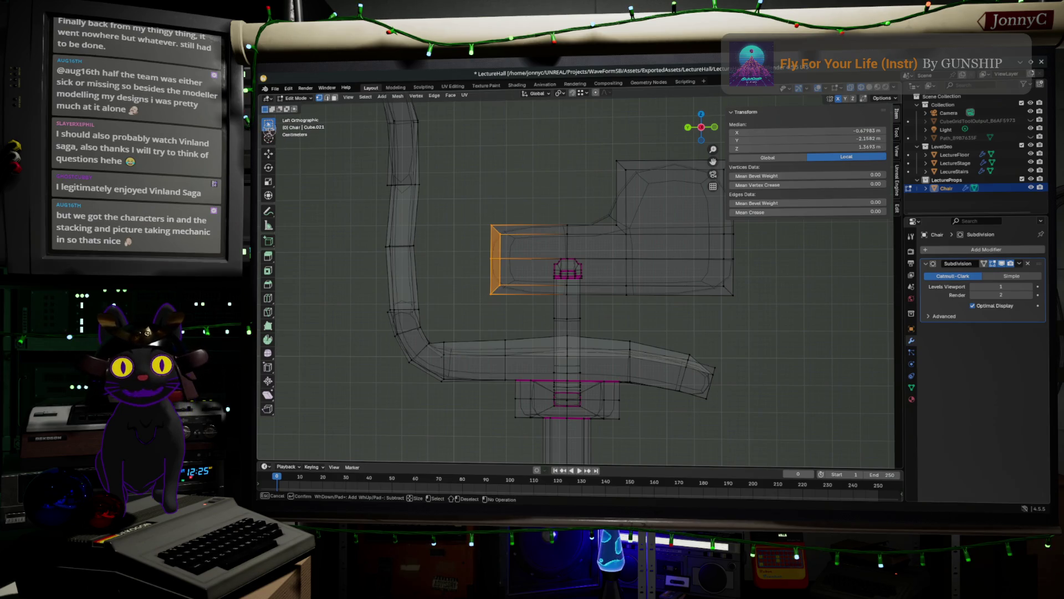
key("Escape")
key("b")
left_click_drag(467, 196, 526, 326)
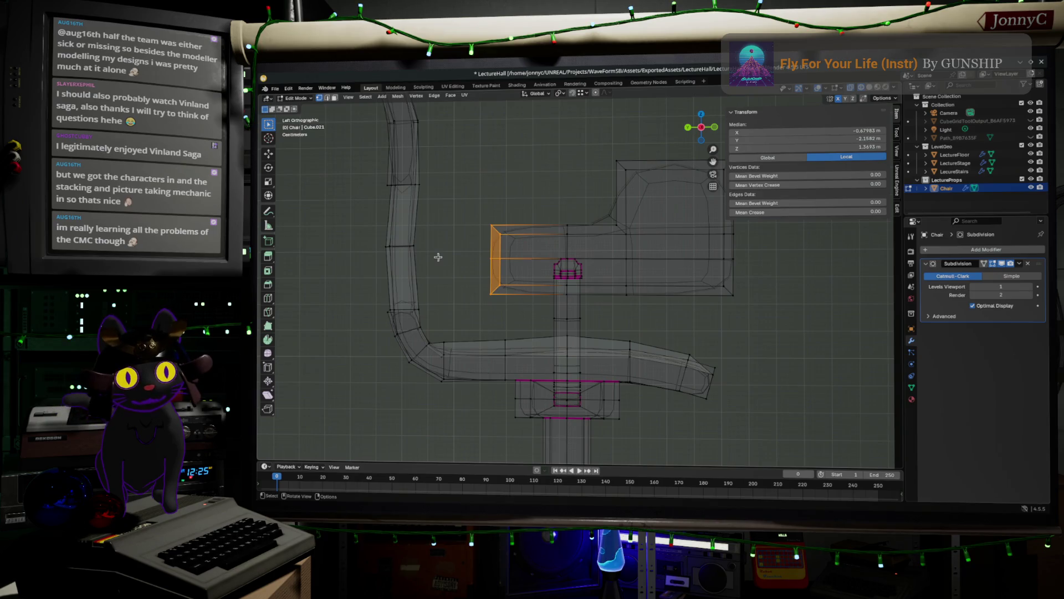
key("g")
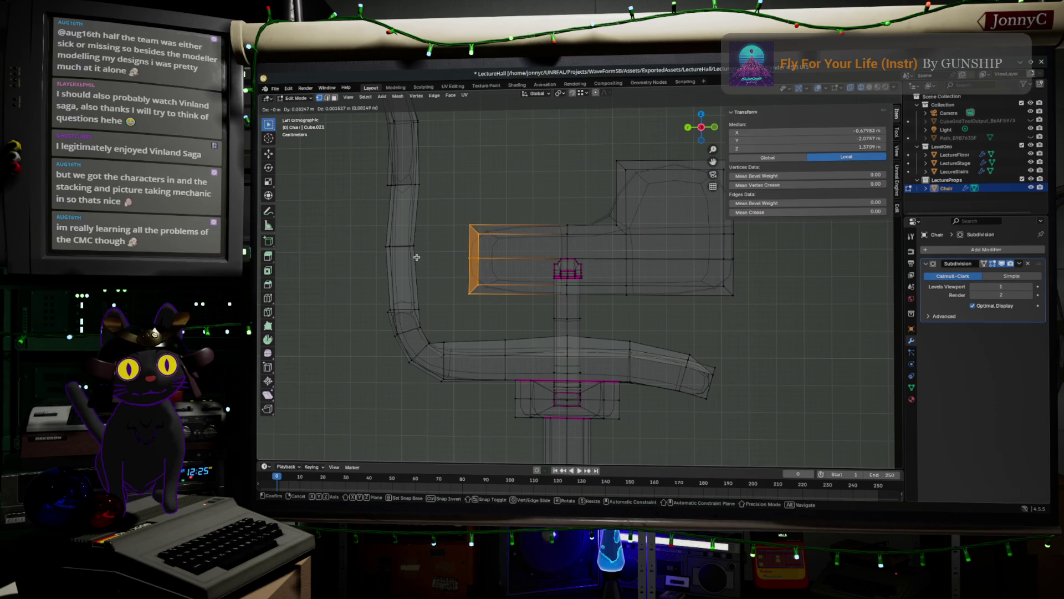
key("y")
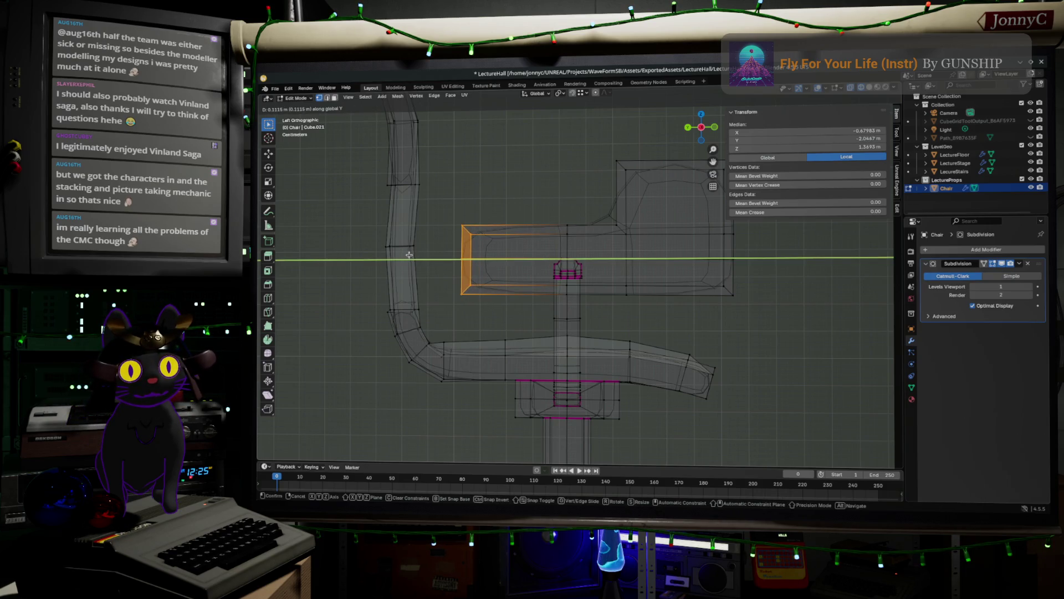
left_click(409, 255)
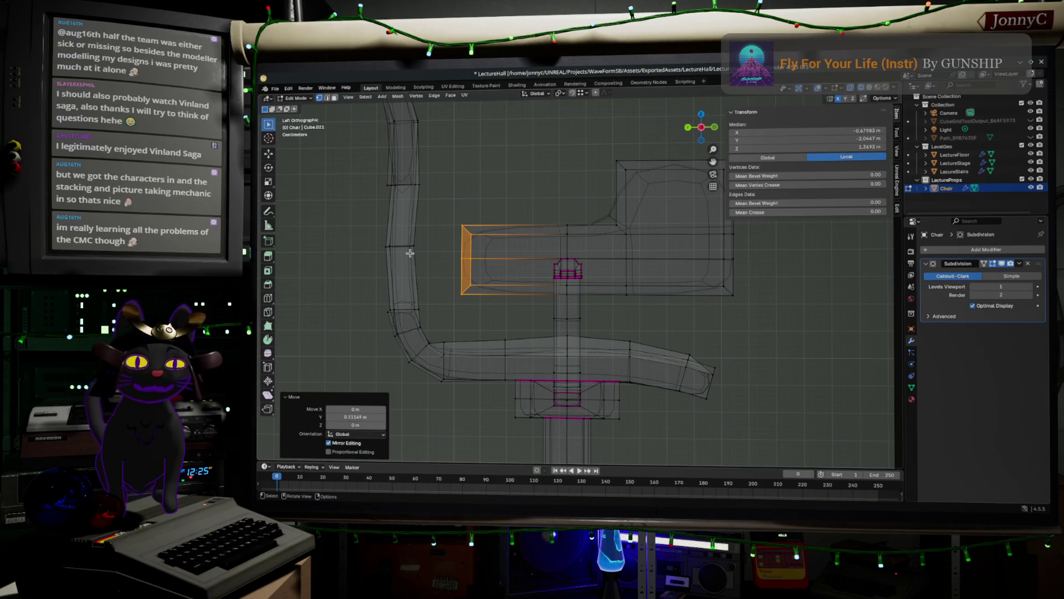
left_click_drag(409, 254, 345, 282)
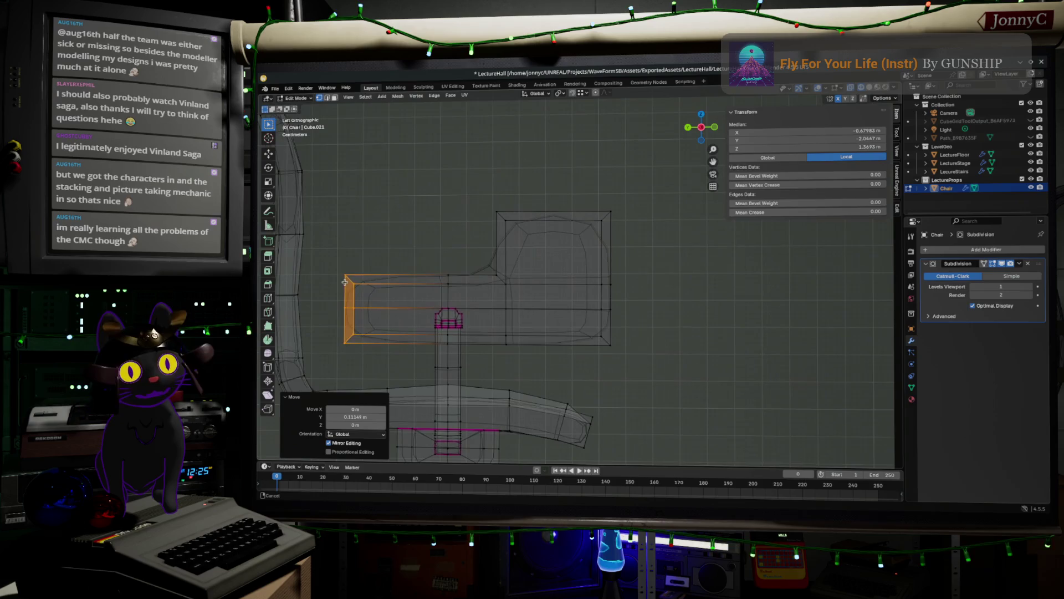
Box-select the chair back's top edges and raise them along Z
left_click_drag(466, 187, 664, 247)
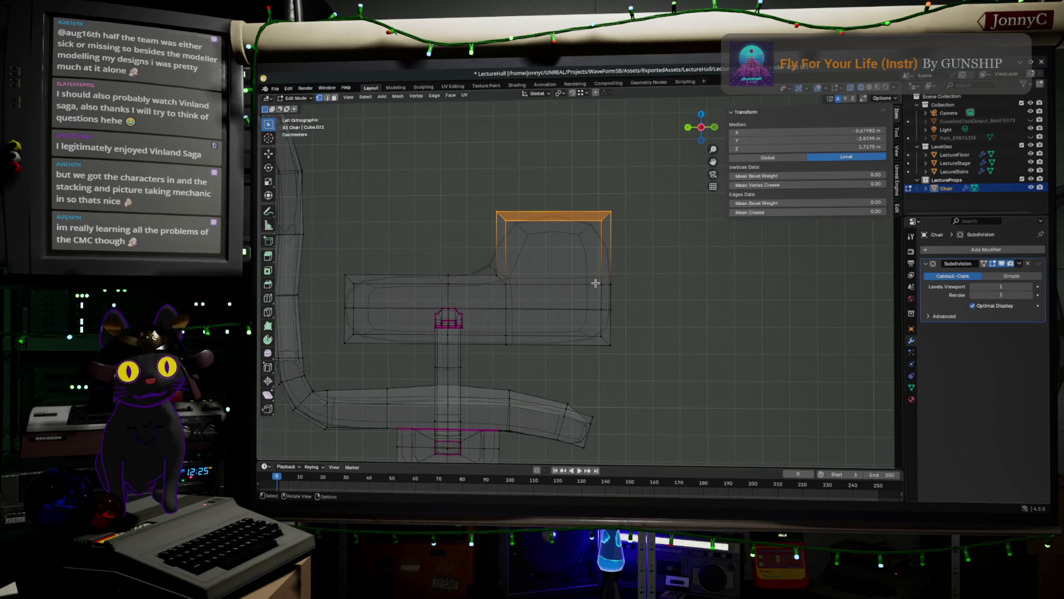
key("ctrl+g")
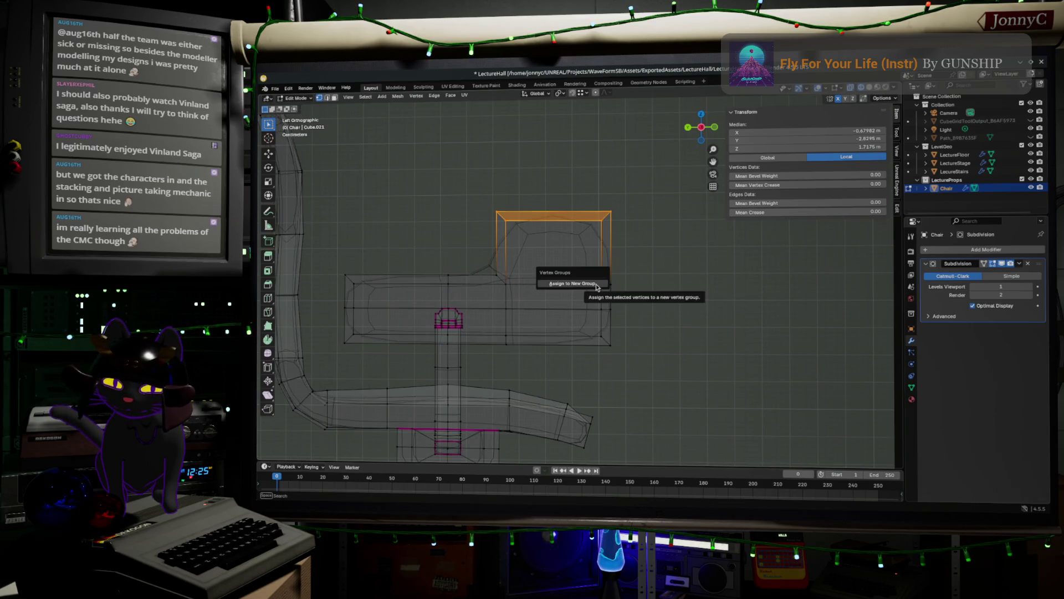
left_click(765, 252)
mouse_move(490, 195)
left_mouse_down()
mouse_move(594, 238)
mouse_move(643, 240)
left_mouse_up()
key("g")
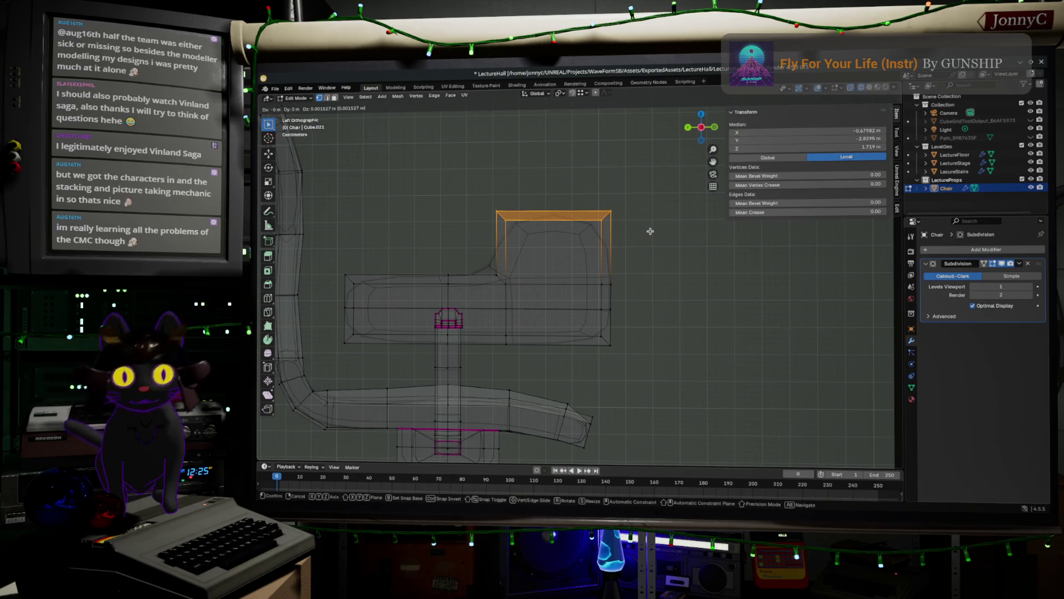
key("x")
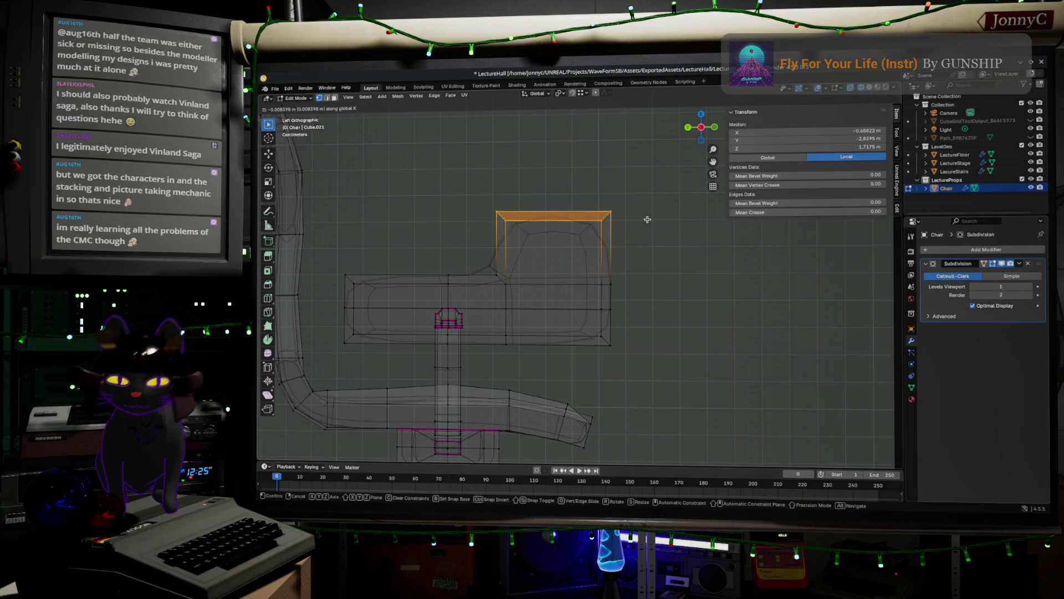
key("z")
left_click(641, 215)
Add a centred vertical loop cut through the chair back and scale it along Y
key("ctrl+r")
left_click(558, 333)
right_click(558, 332)
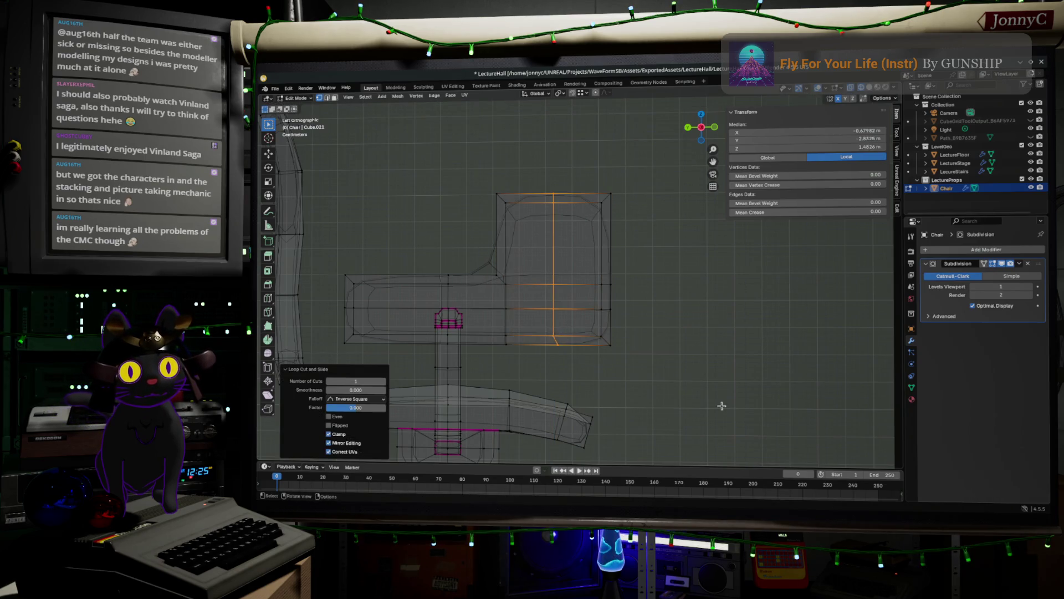
key("s")
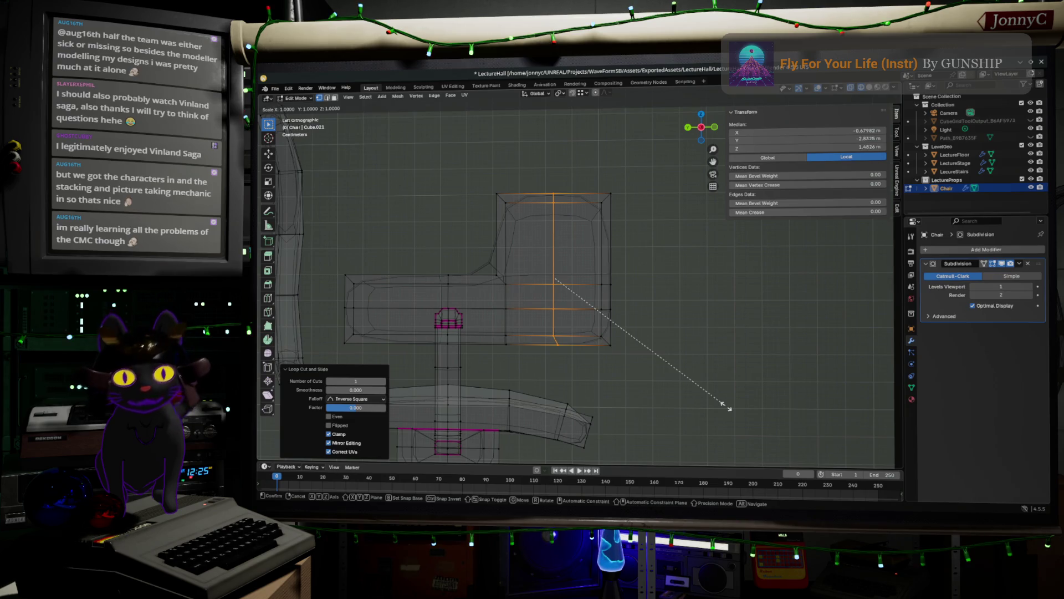
key("y")
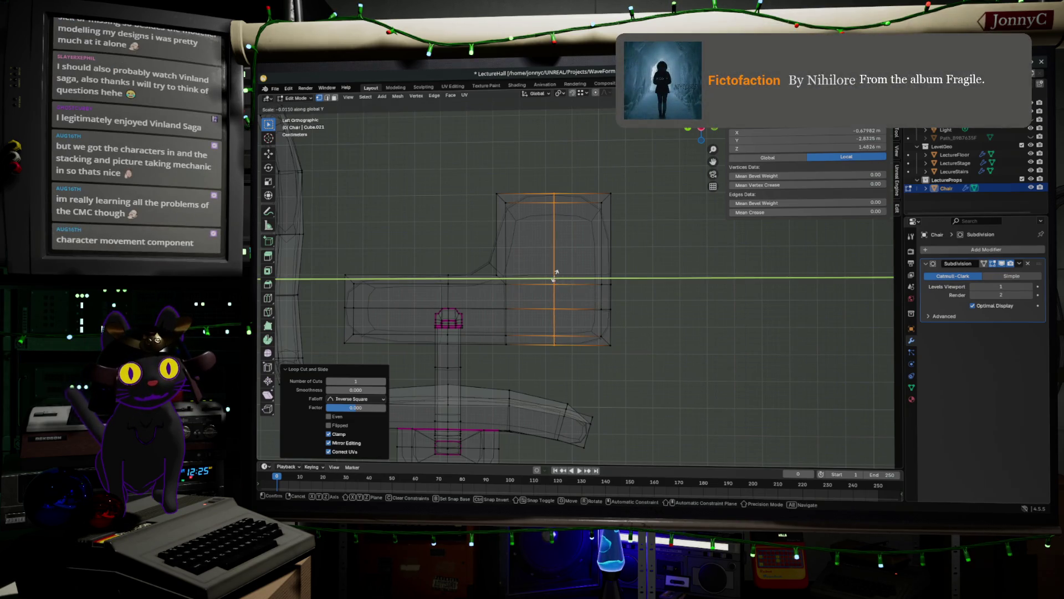
left_click(556, 275)
left_click(673, 269)
key("n")
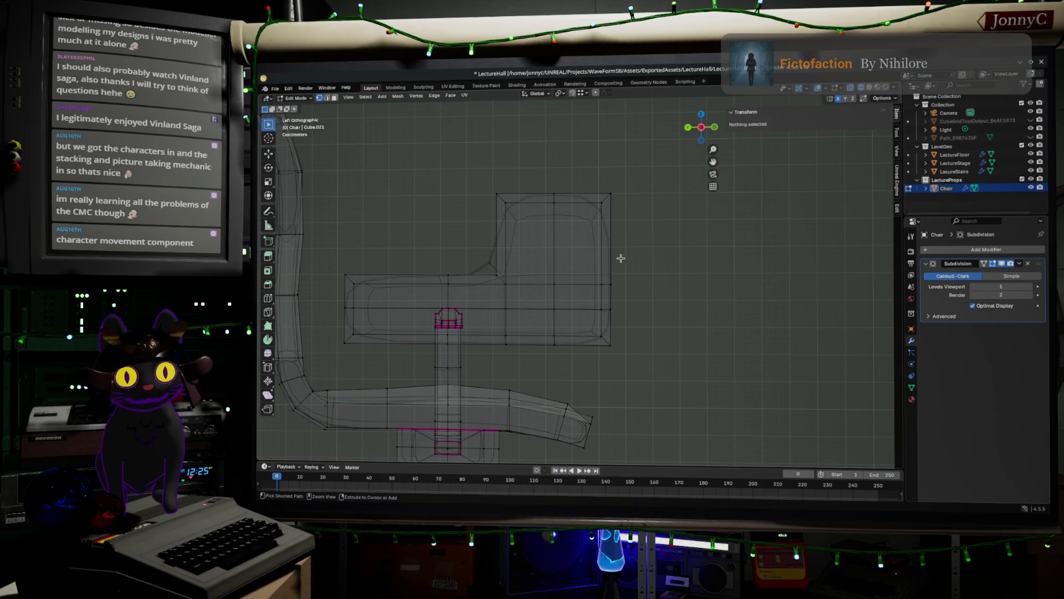
Cut a horizontal loop near the back's top, shrink it in X and flatten it to 0.004 Z
key("ctrl+r")
left_click(608, 255)
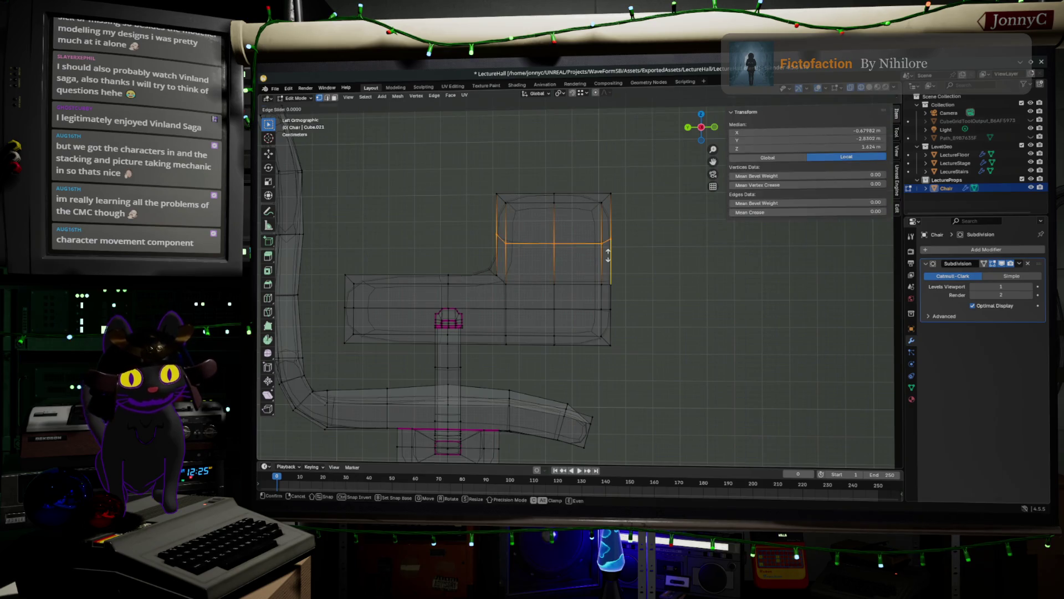
right_click(608, 255)
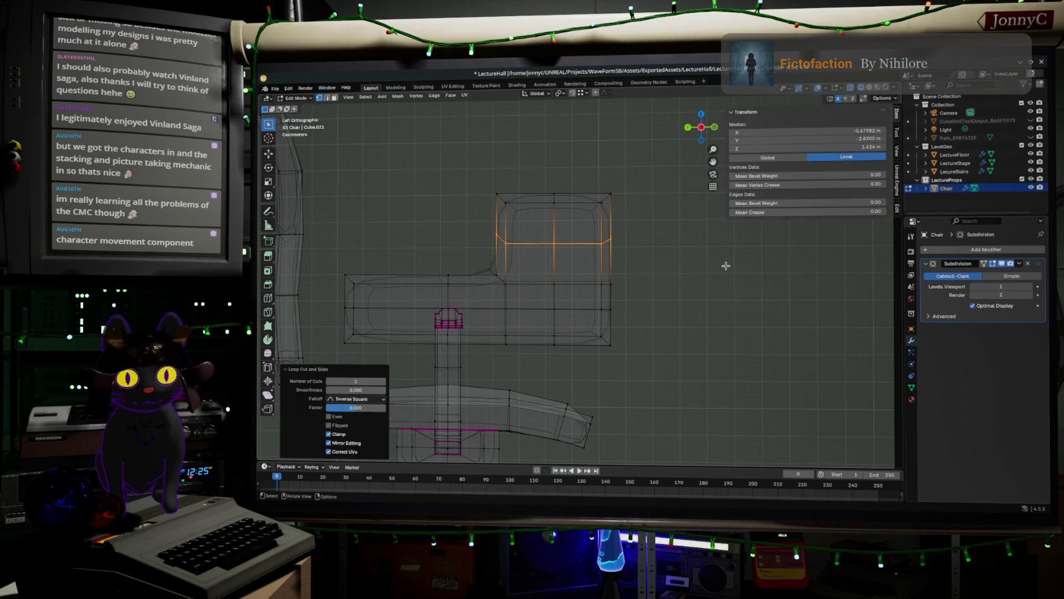
key("s")
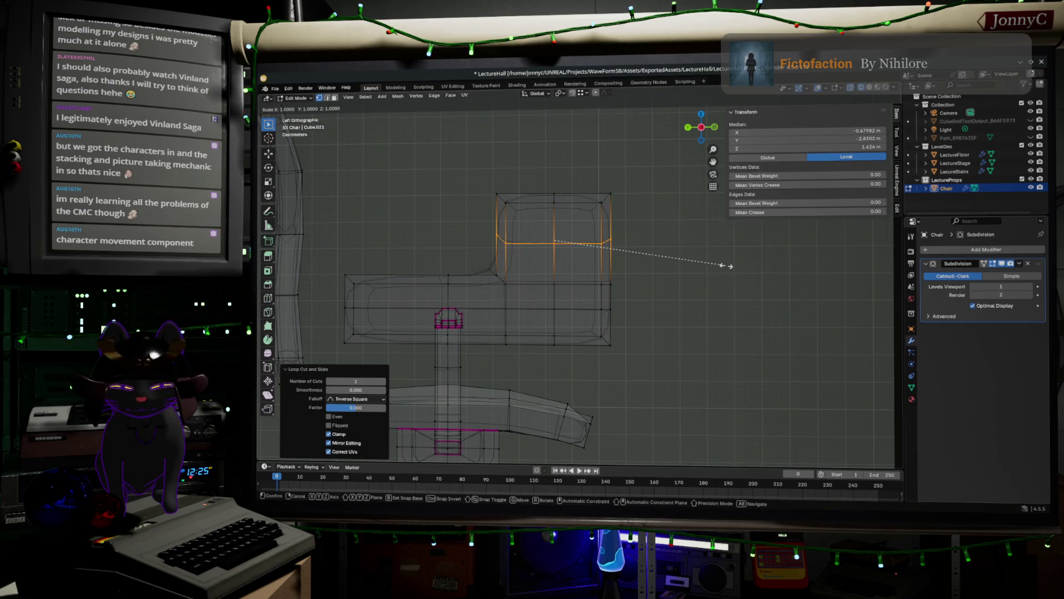
key("x")
left_click(567, 244)
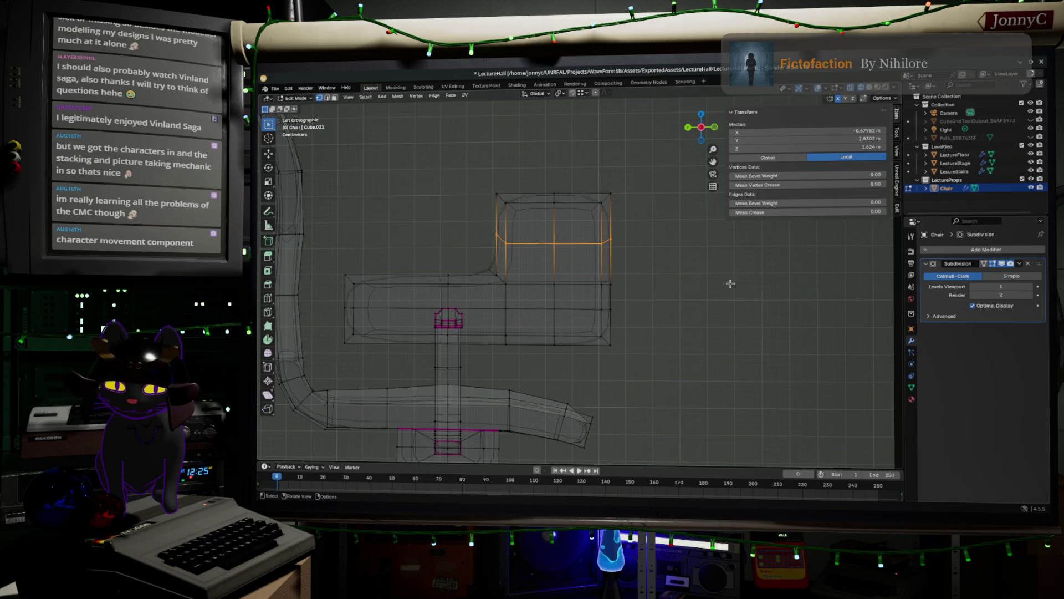
key("s")
key("z")
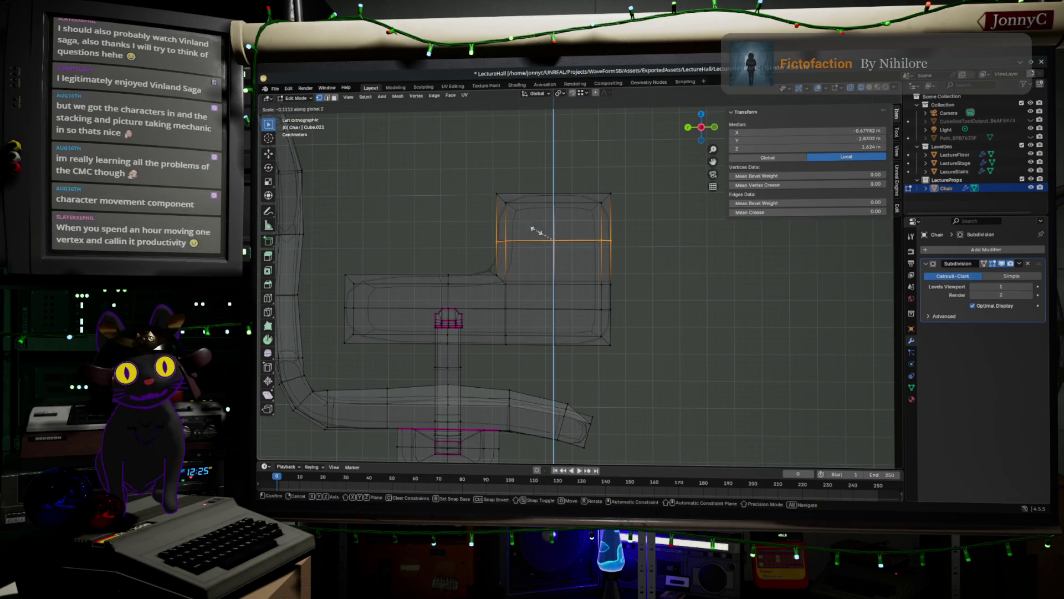
left_click(554, 239)
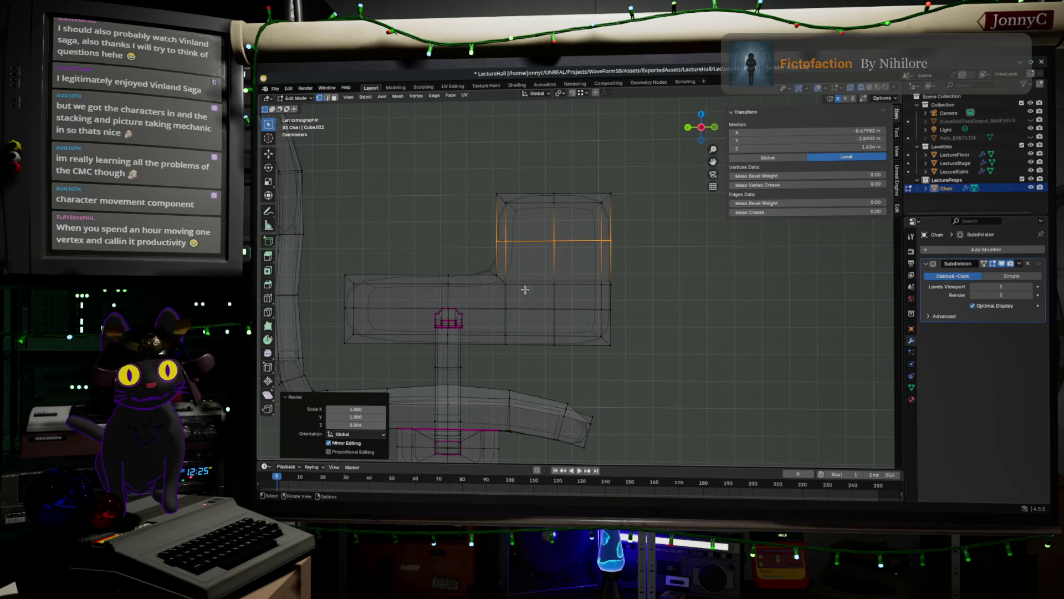
left_click(448, 297, "alt")
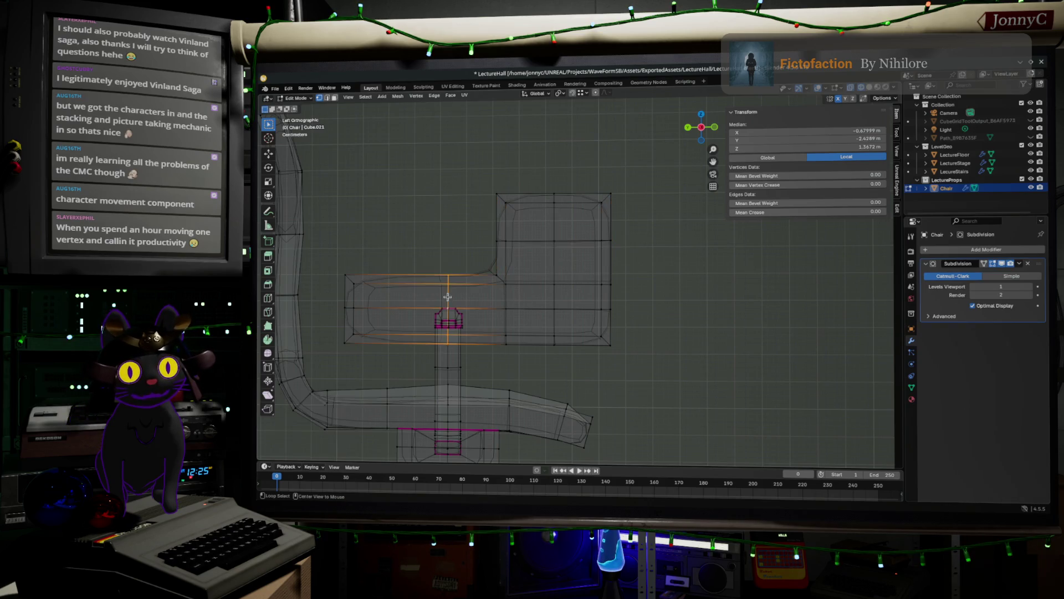
Slide the selected seat edge loop about -0.06 m along the Y axis
key("g")
key("y")
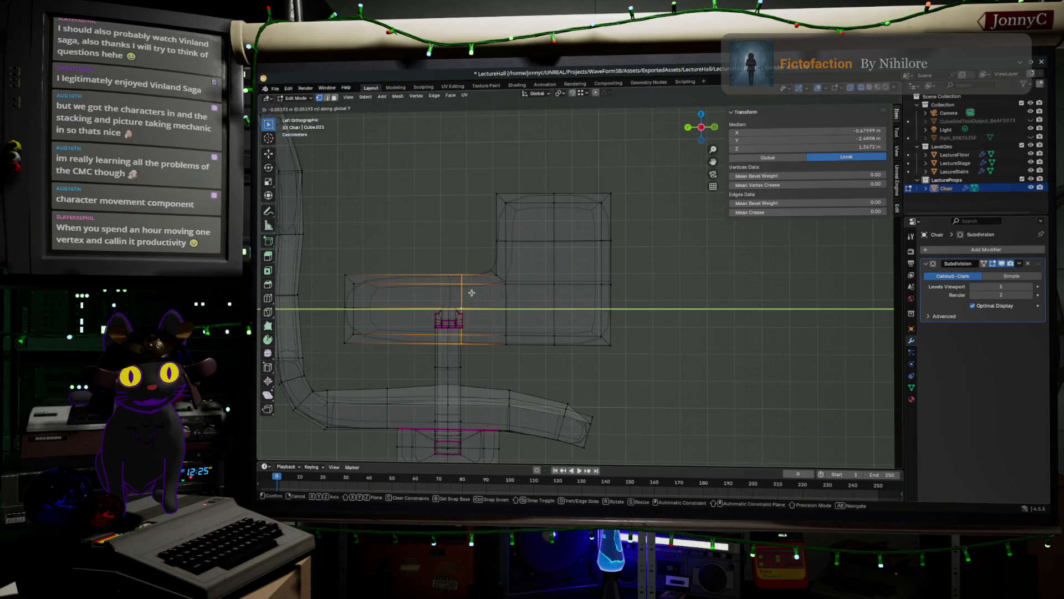
left_click(473, 292)
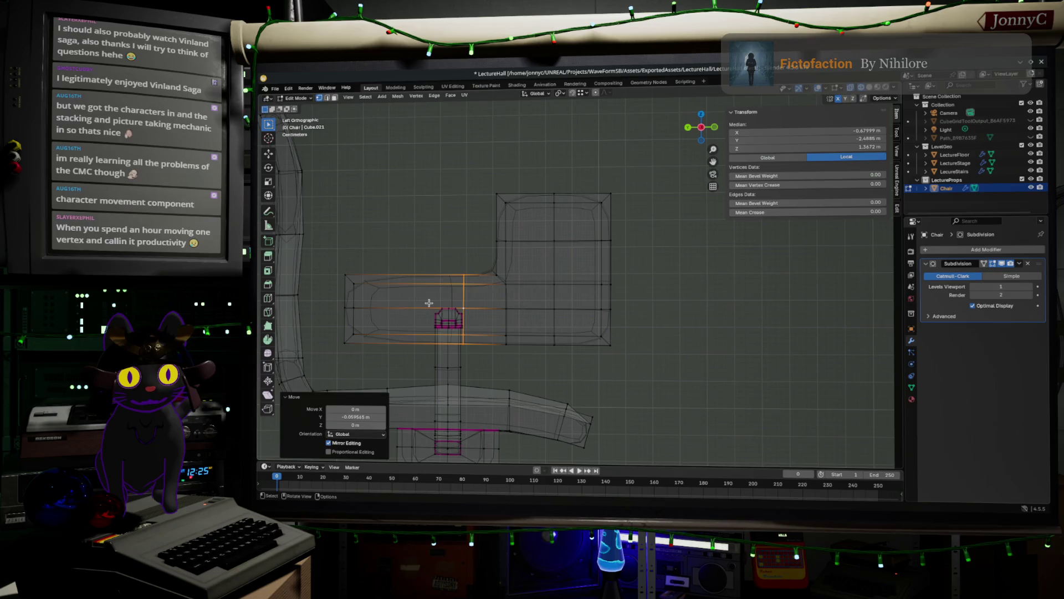
Add a centred loop cut running across the seat block
key("ctrl+r")
left_click(394, 329)
right_click(394, 329)
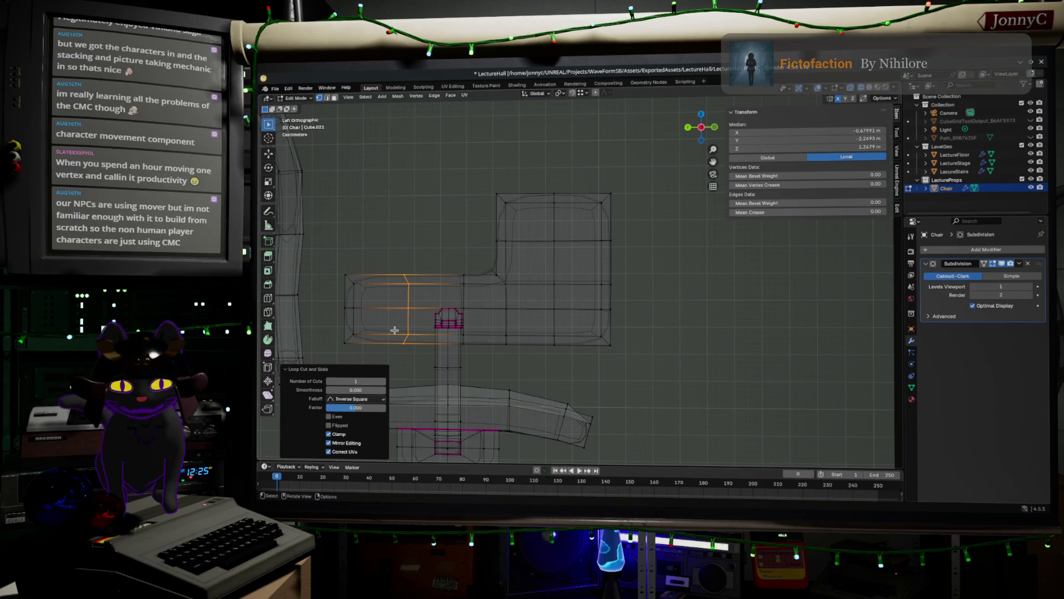
Scale the new seat loop along Y, then set the Y resize to 0 to flatten it
key("s")
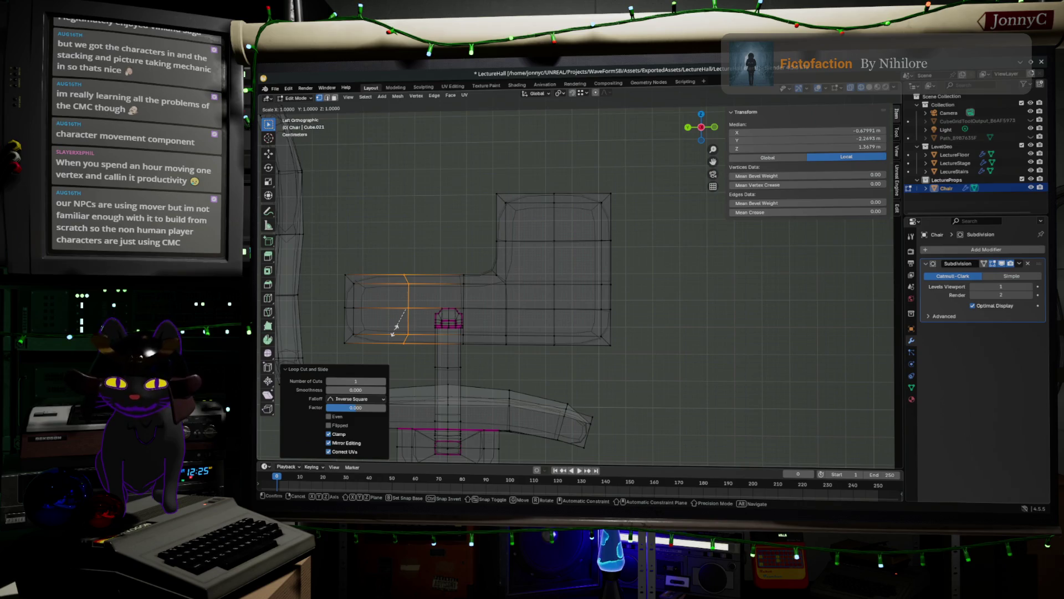
key("y")
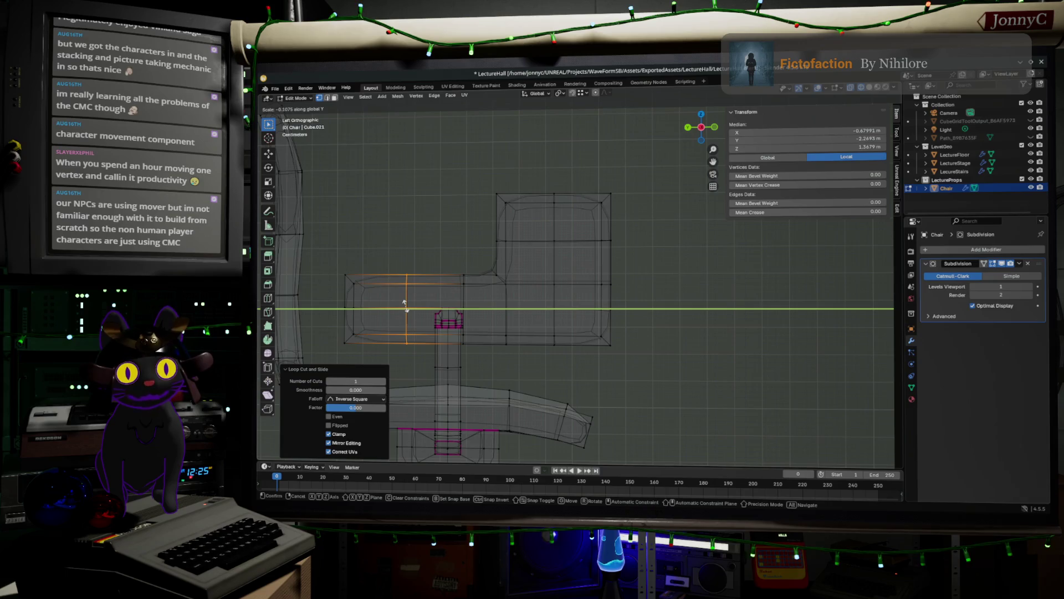
type("0.06")
key("Return")
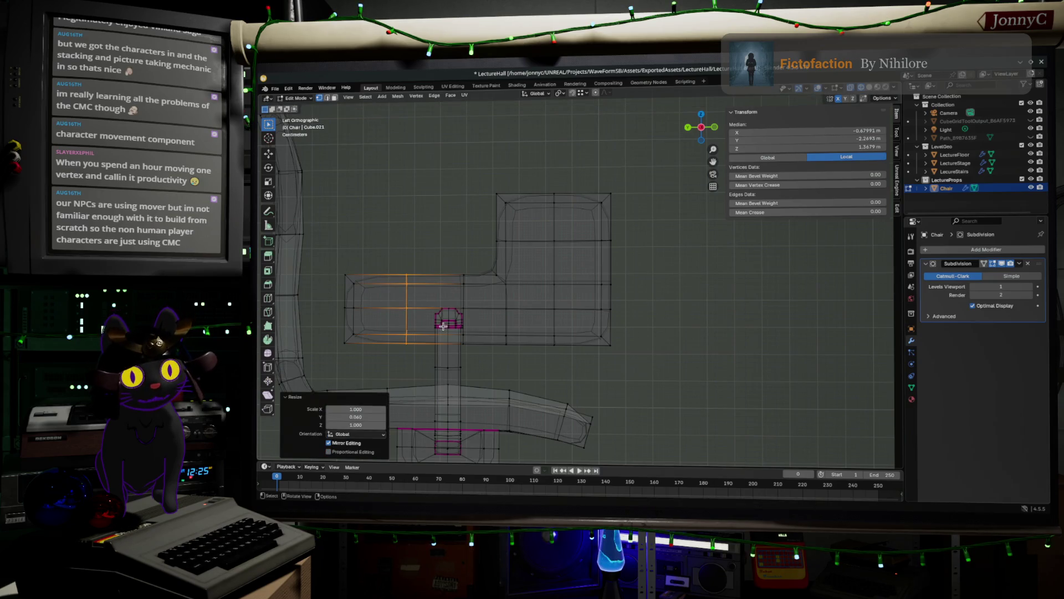
left_click(363, 416)
type("0")
key("Return")
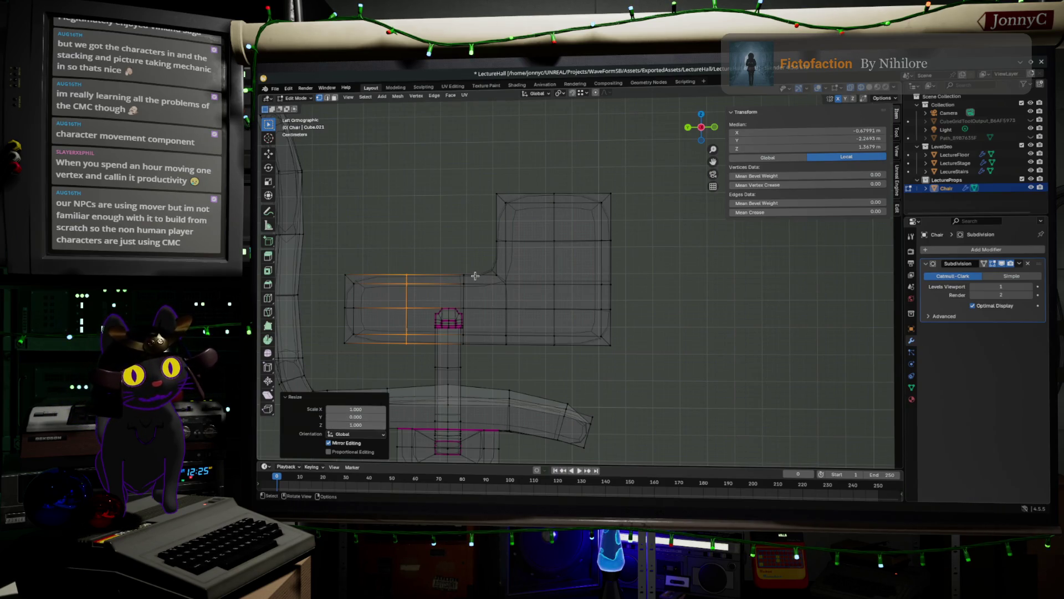
Orbit to a perspective view of the chair, return to Object Mode and switch to the browser
scroll(437, 292, "up", 3)
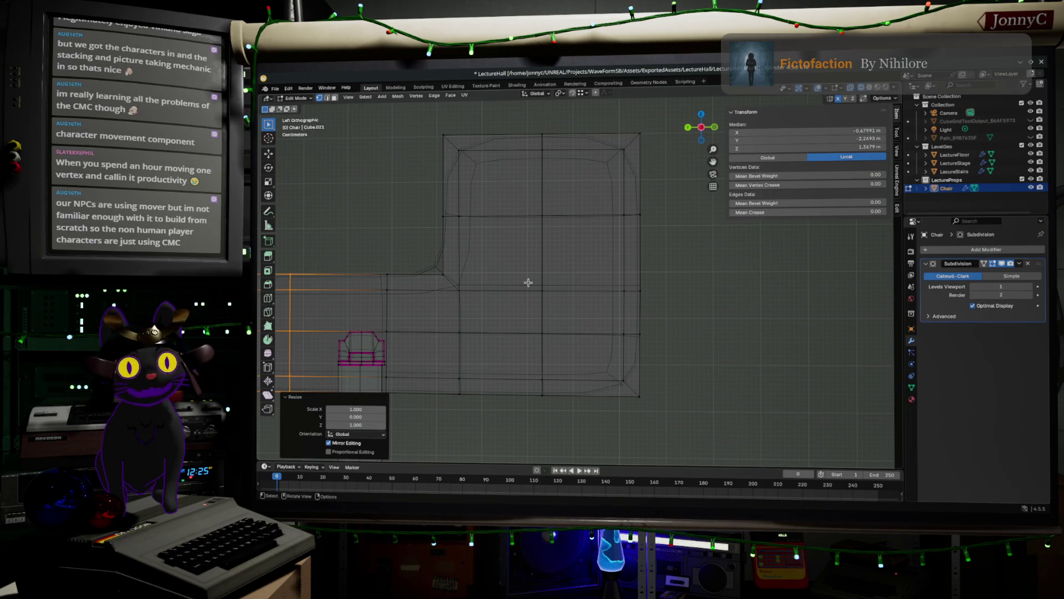
scroll(533, 229, "down", 3)
scroll(605, 265, "up", 1)
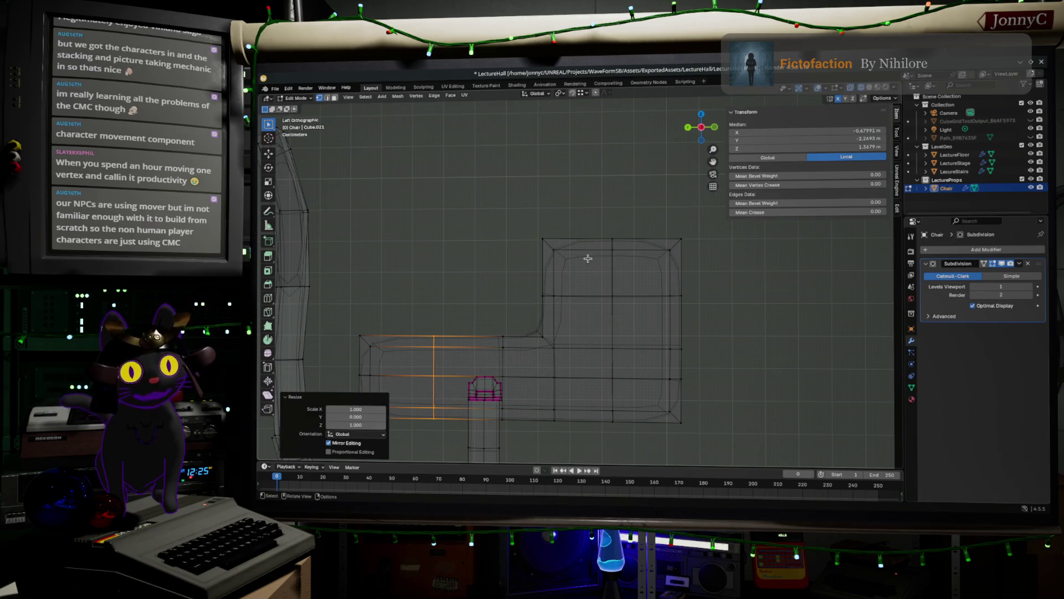
scroll(597, 281, "down", 3)
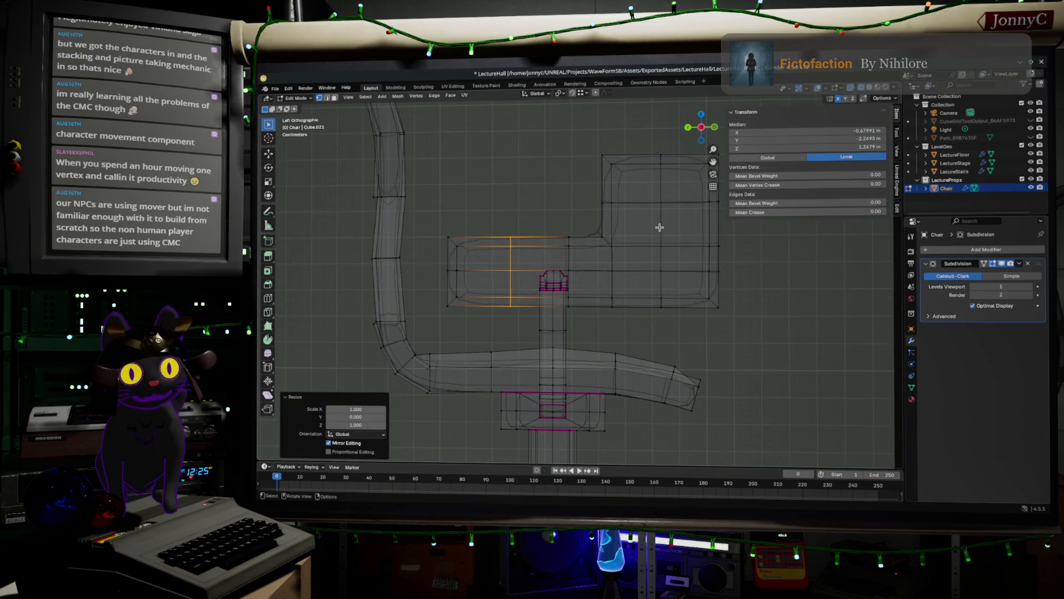
mouse_move(643, 242)
left_mouse_down()
mouse_move(685, 322)
mouse_move(750, 350)
left_mouse_up()
scroll(738, 341, "up", 5)
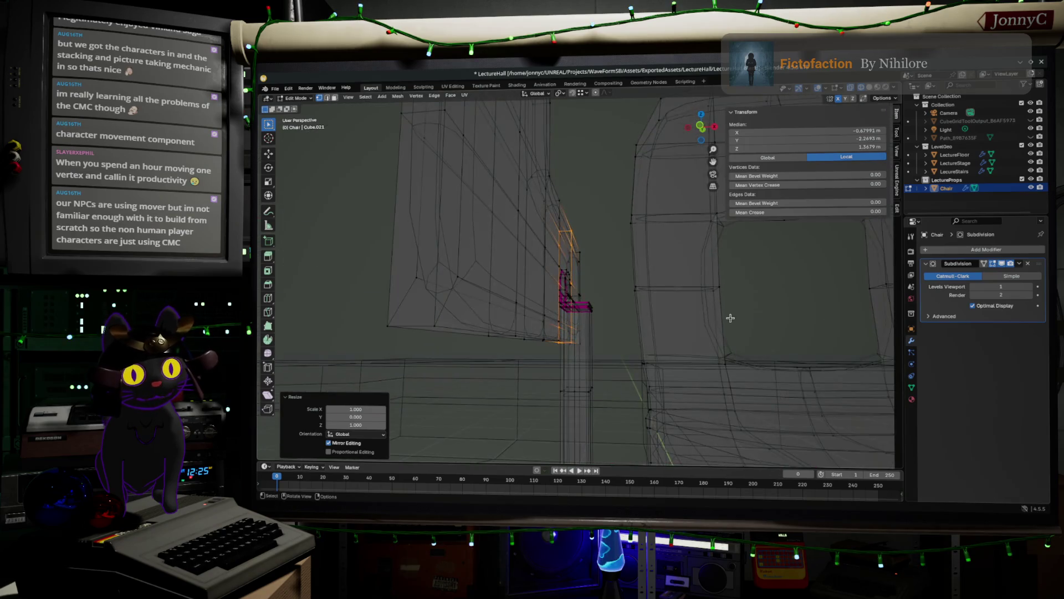
key("Tab")
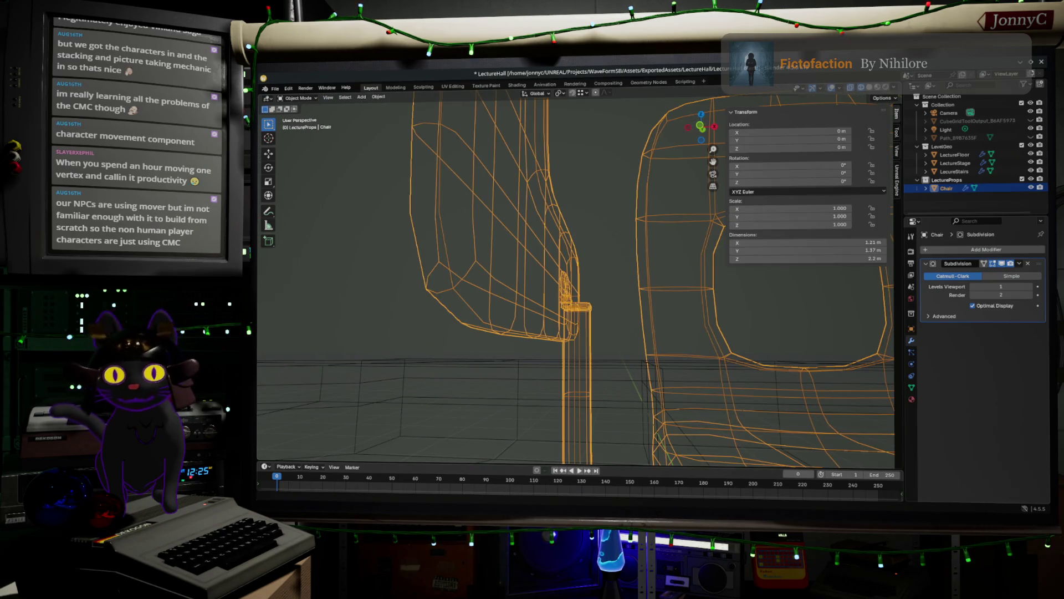
key("alt+Tab")
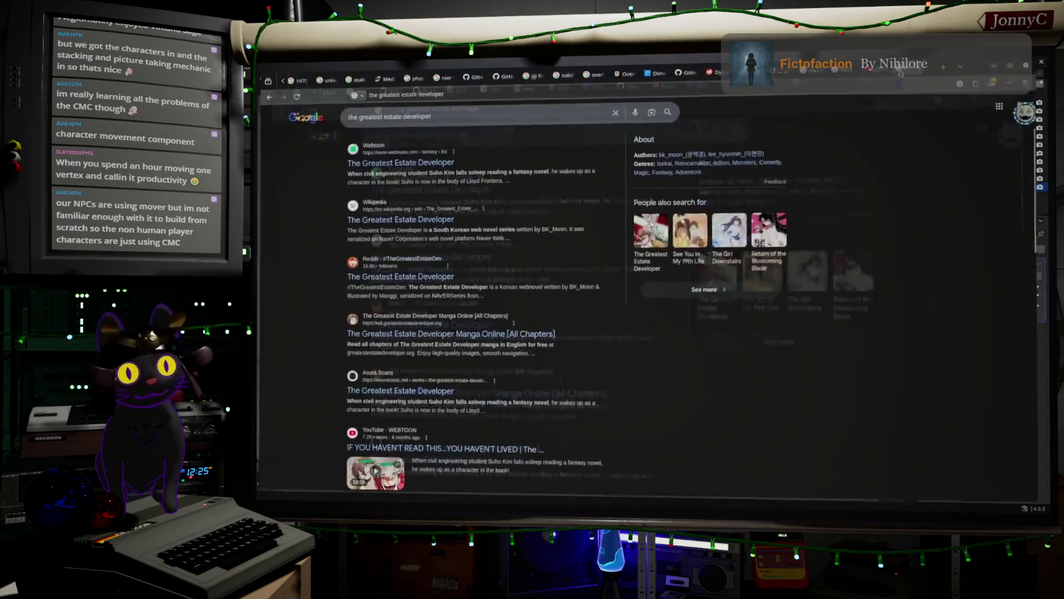
In the YouTube tab, search 'adam savage one day build' by picking it from the suggestions
left_click(693, 92)
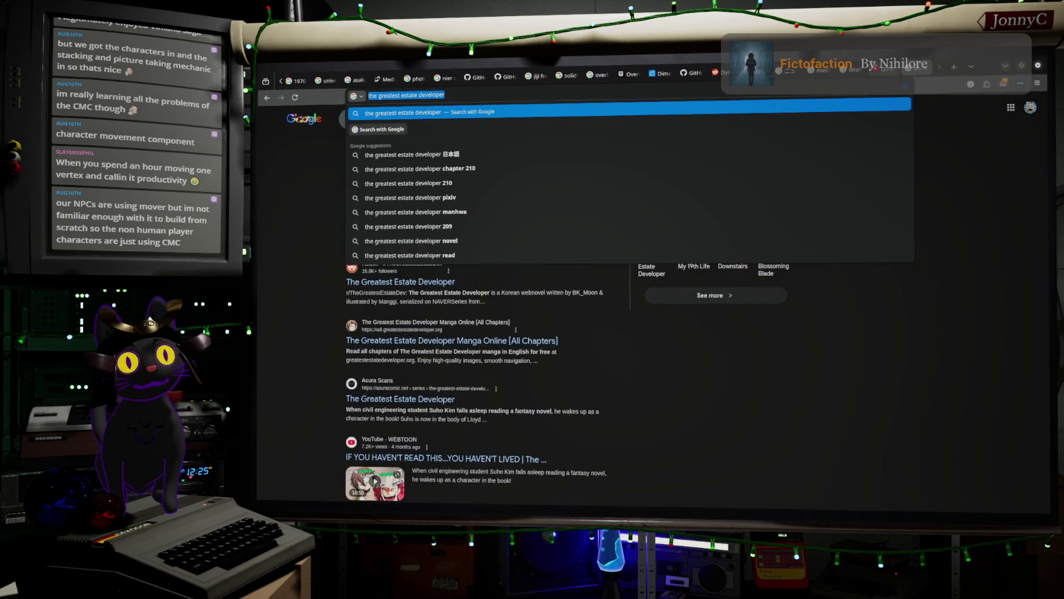
left_click(886, 71)
left_click(559, 113)
type("Adam")
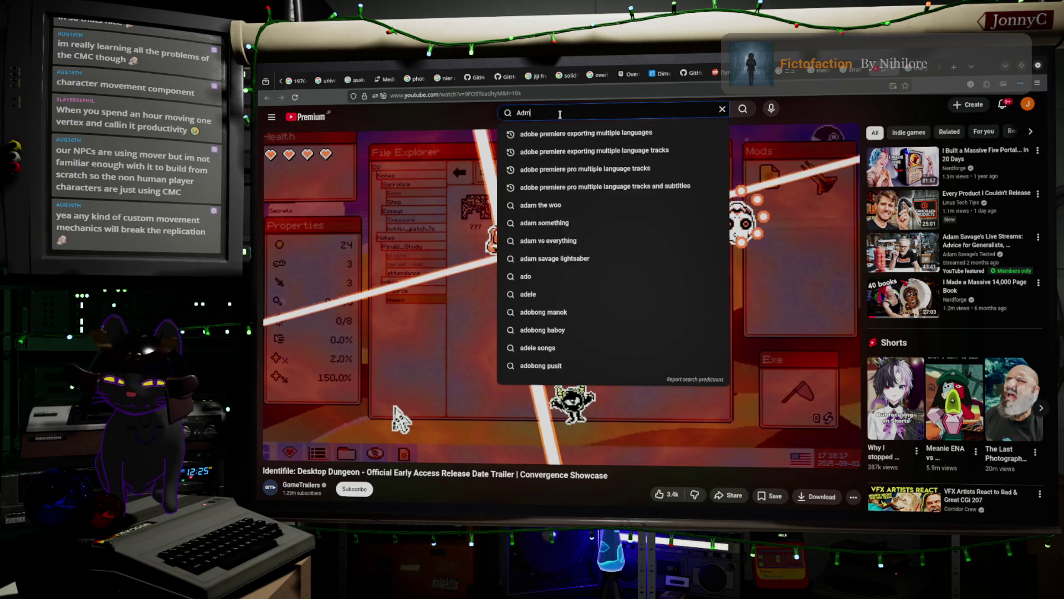
type(" Savv")
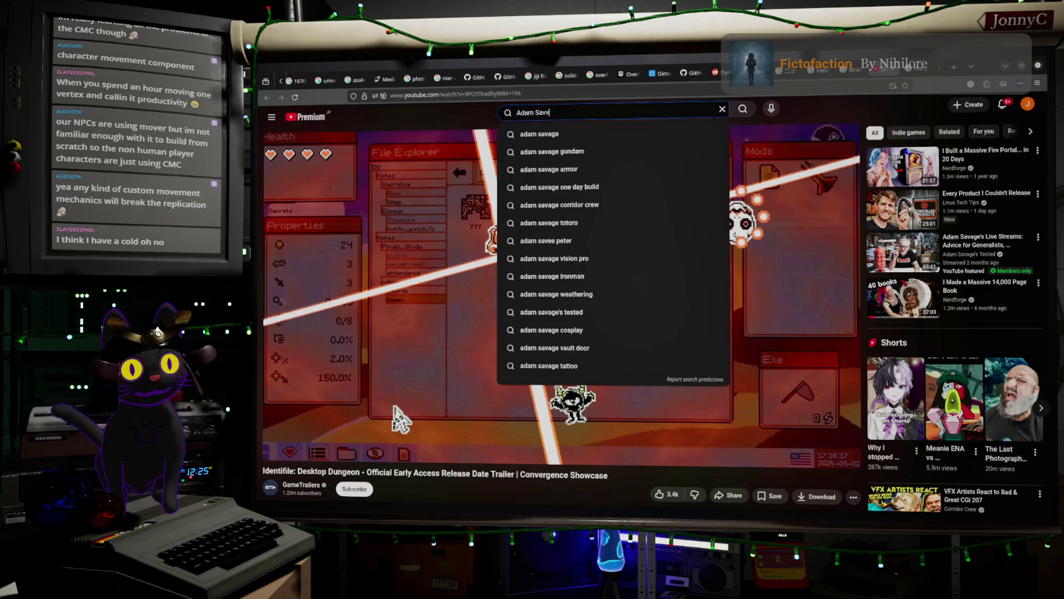
key("BackSpace")
key("Down")
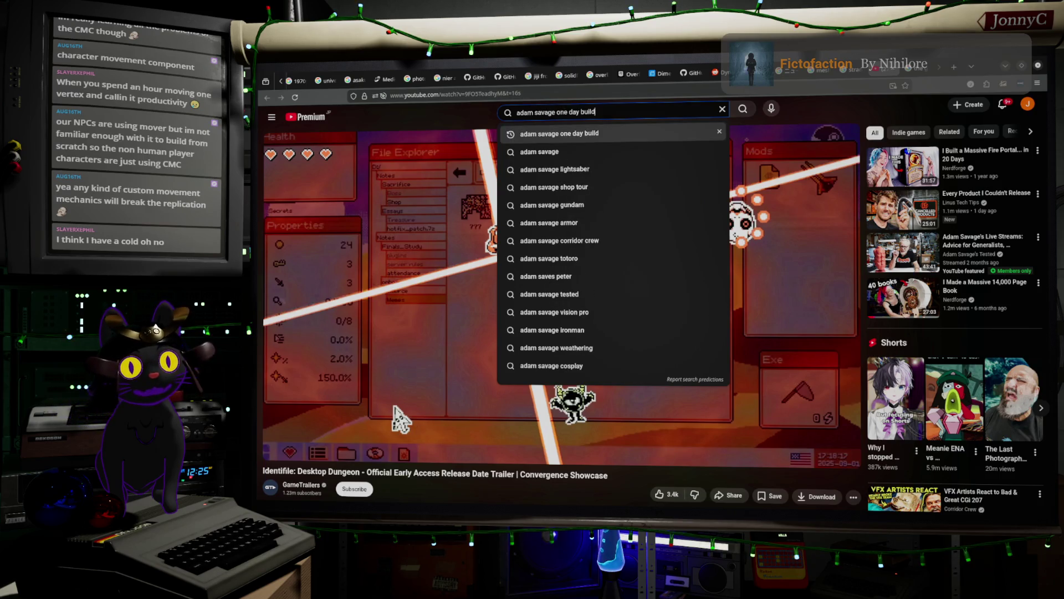
key("Return")
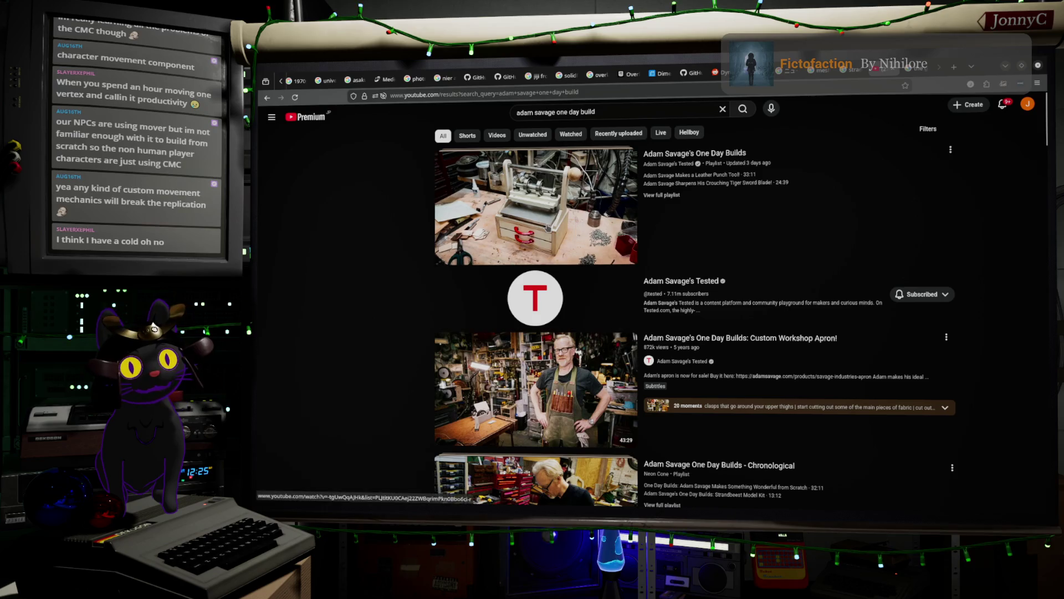
mouse_move(918, 349)
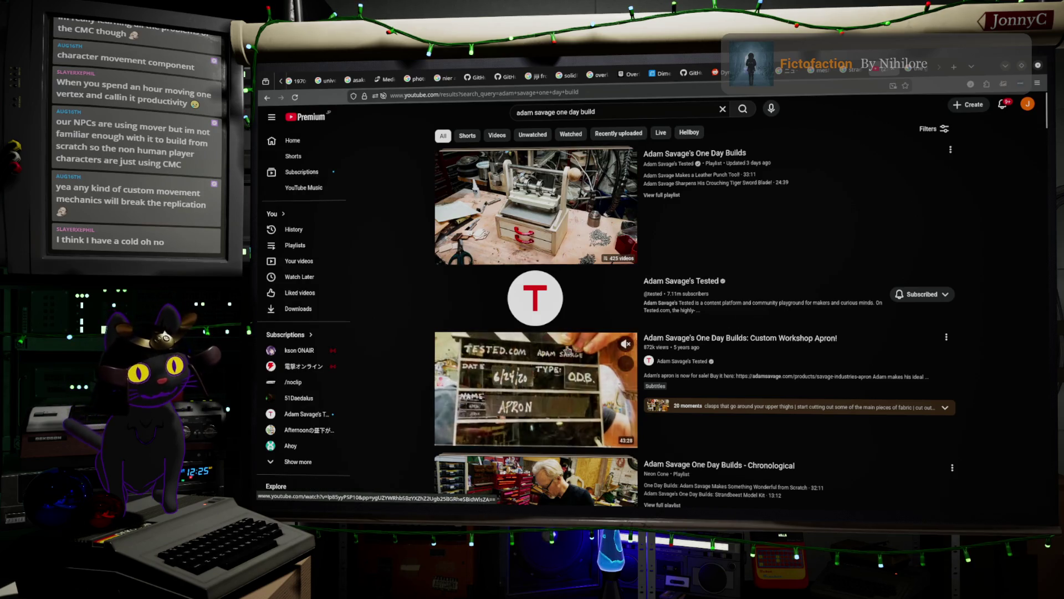
scroll(918, 350, "down", 4)
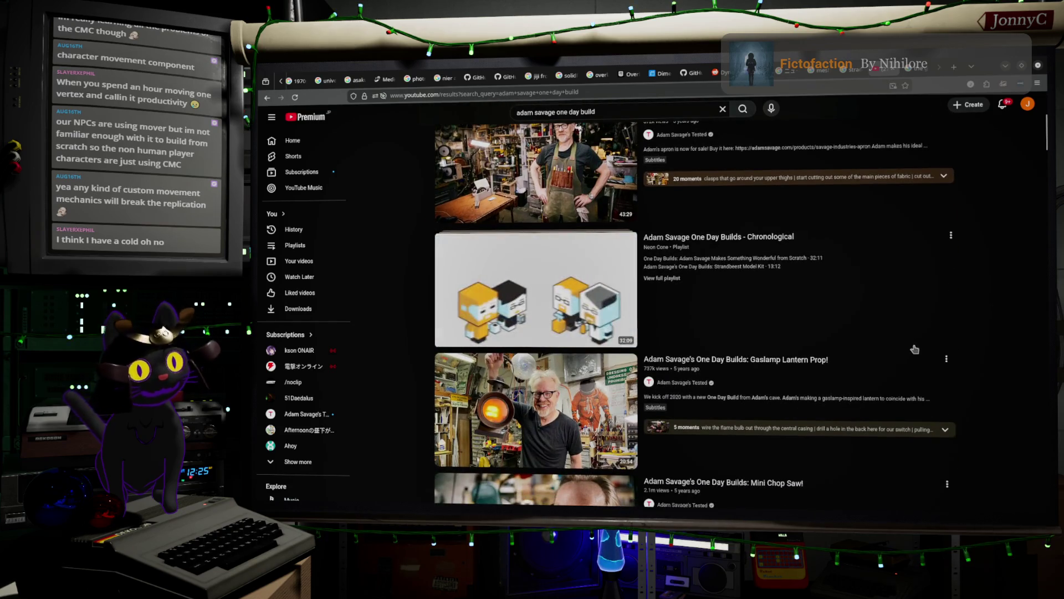
scroll(914, 349, "down", 4)
mouse_move(610, 421)
scroll(610, 369, "down", 2)
scroll(610, 370, "down", 1)
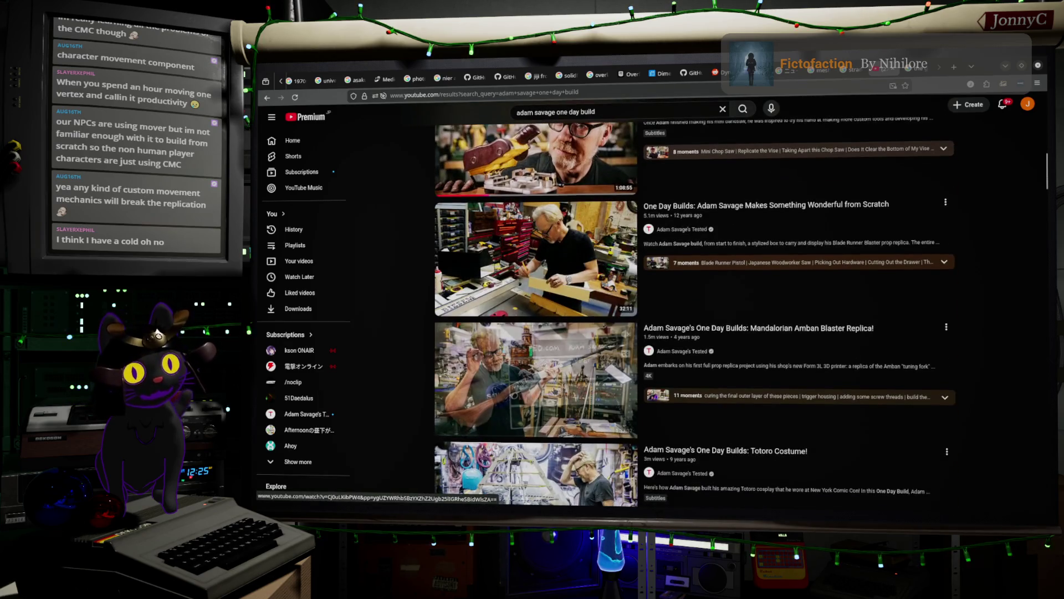
scroll(574, 388, "down", 5)
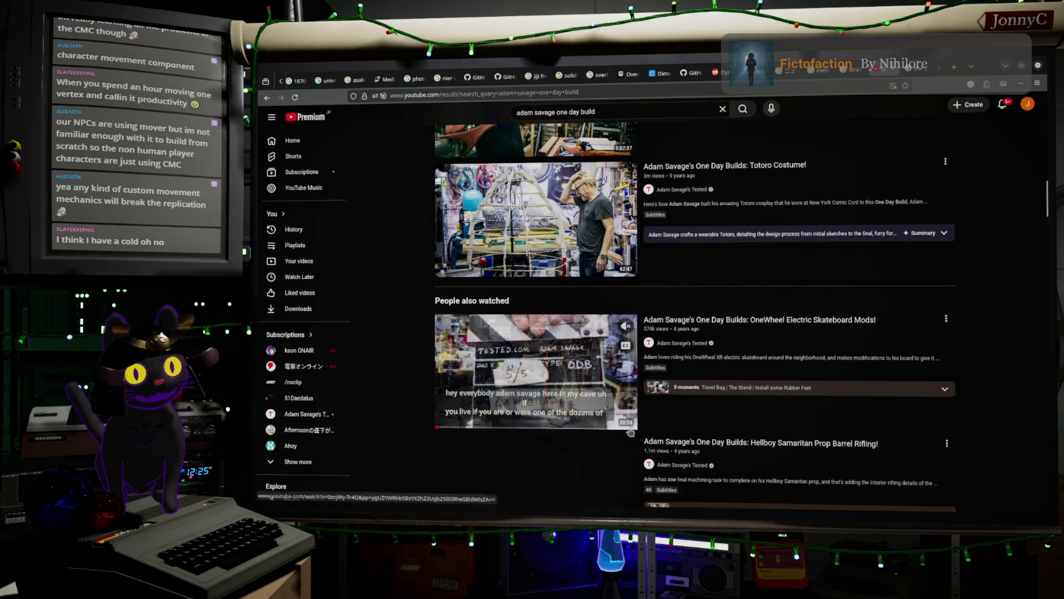
scroll(768, 414, "down", 2)
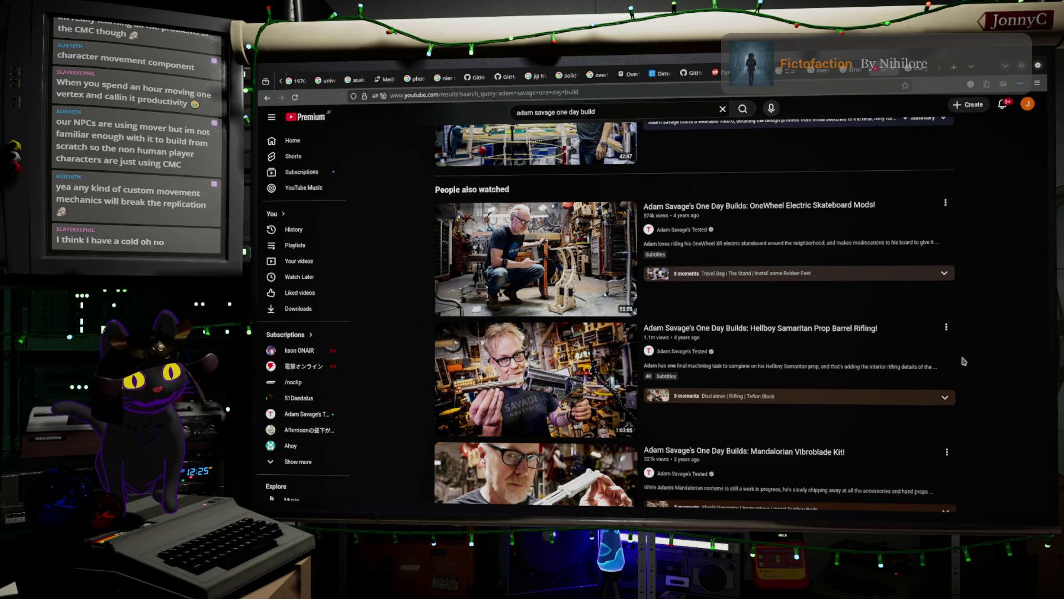
scroll(963, 361, "down", 2)
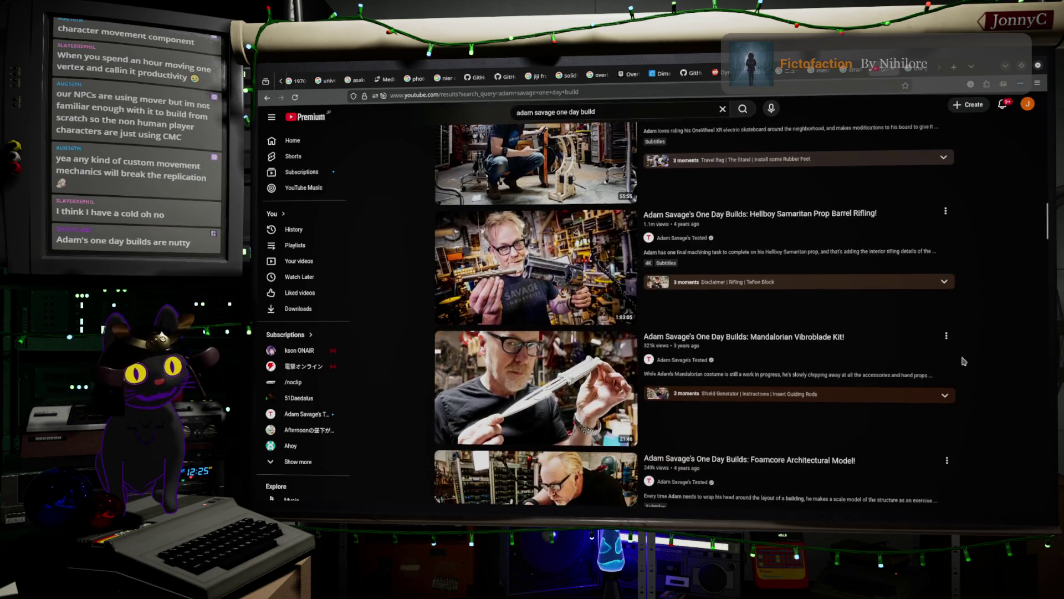
scroll(992, 376, "down", 5)
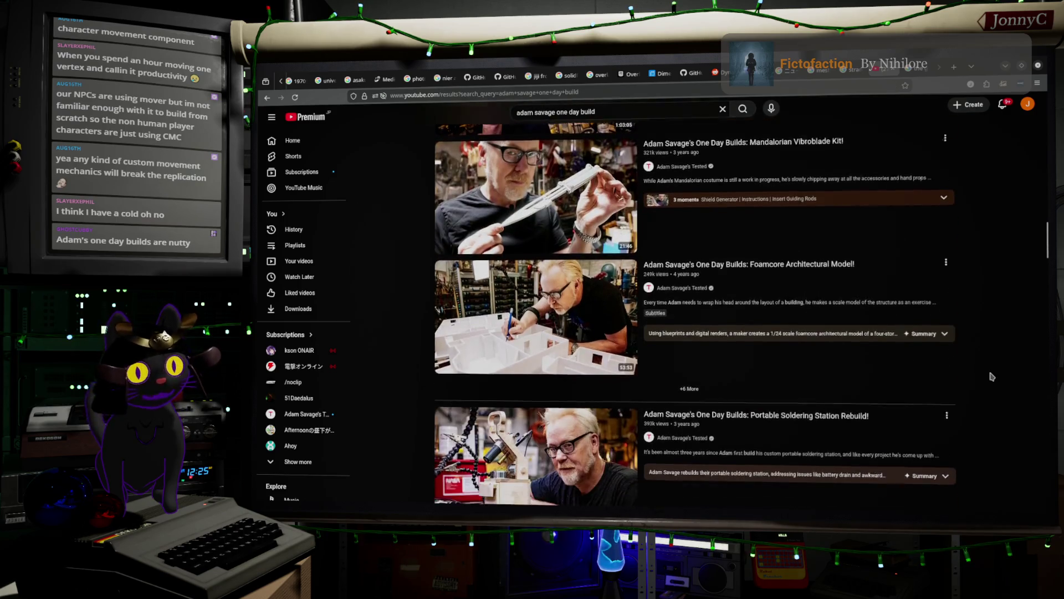
scroll(992, 376, "down", 6)
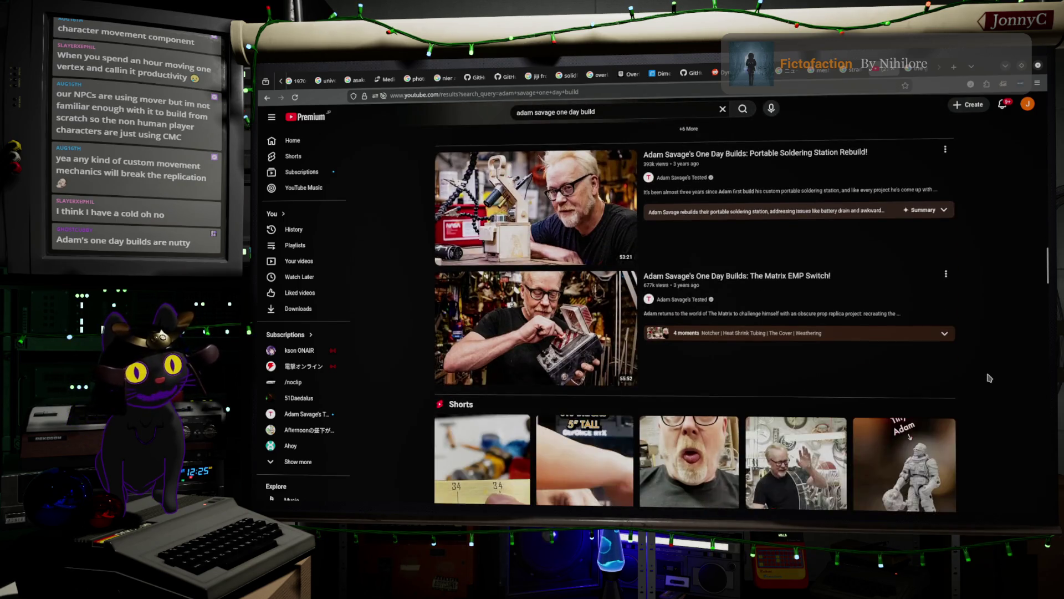
scroll(990, 378, "down", 3)
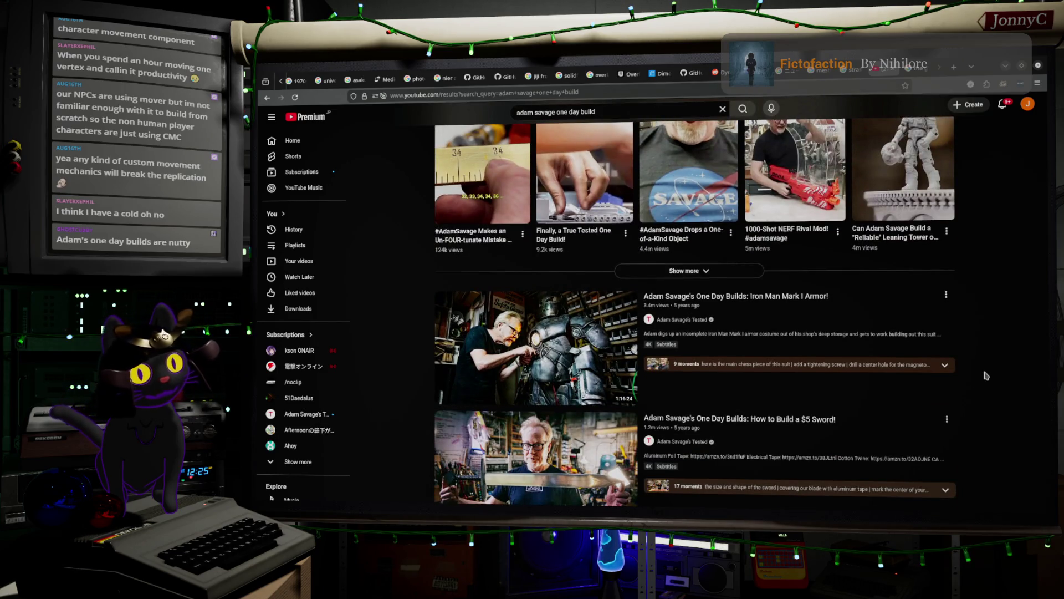
scroll(987, 376, "down", 9)
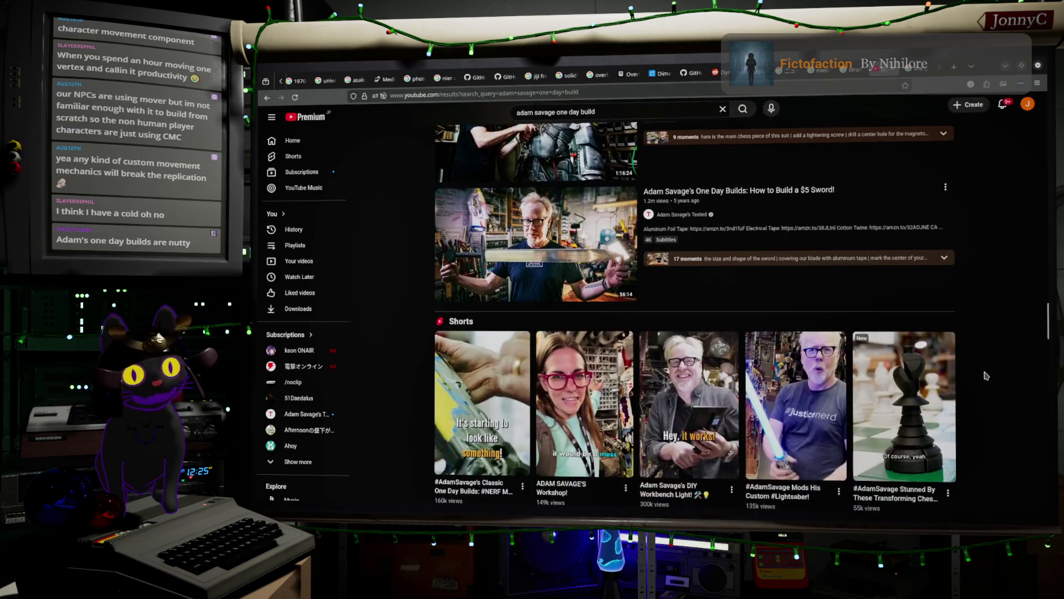
scroll(987, 376, "down", 1)
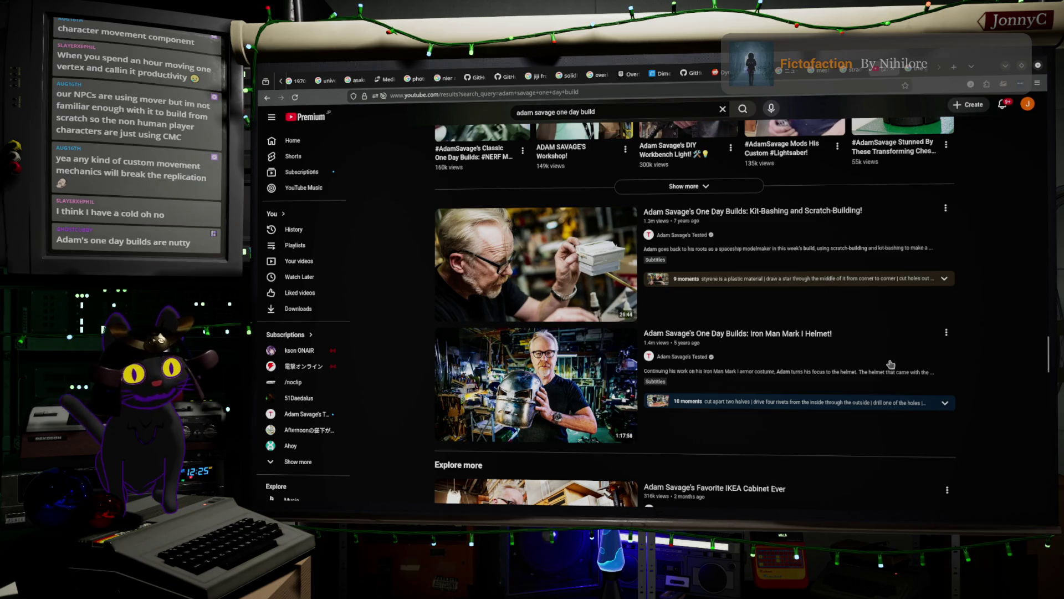
mouse_move(743, 366)
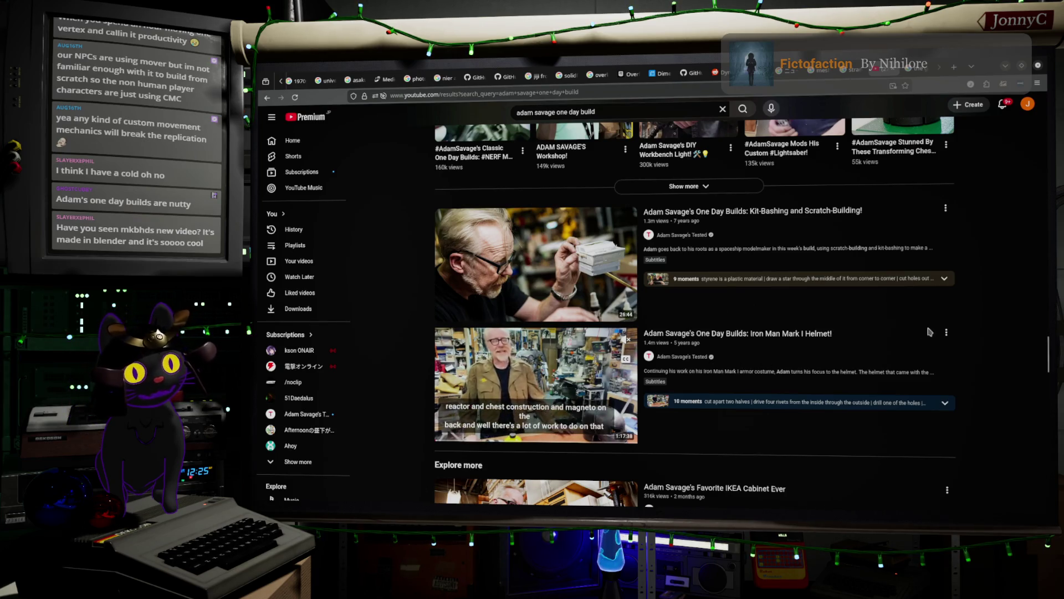
scroll(1016, 325, "down", 12)
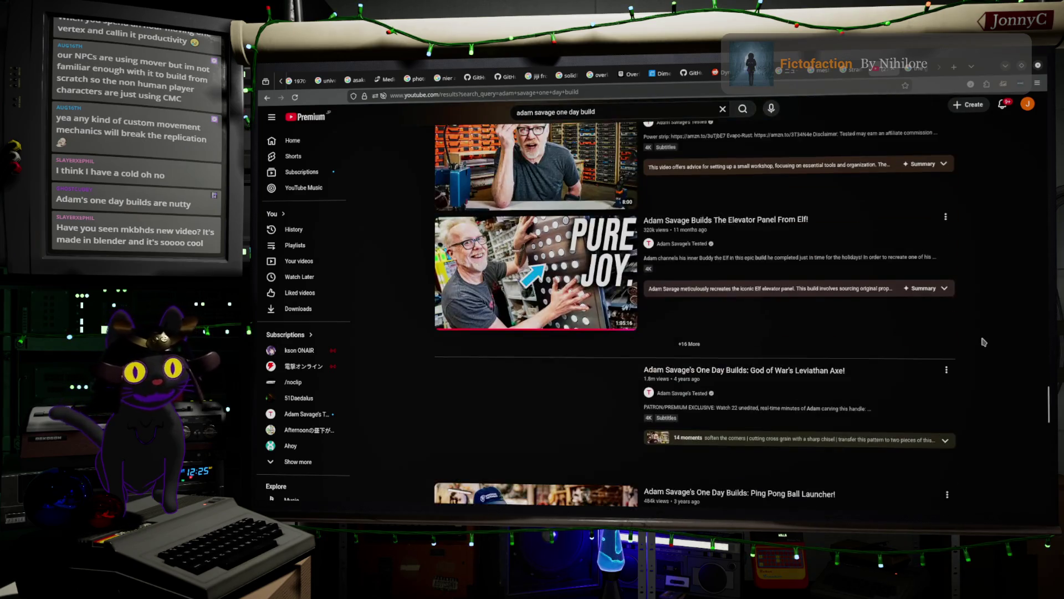
scroll(984, 341, "down", 4)
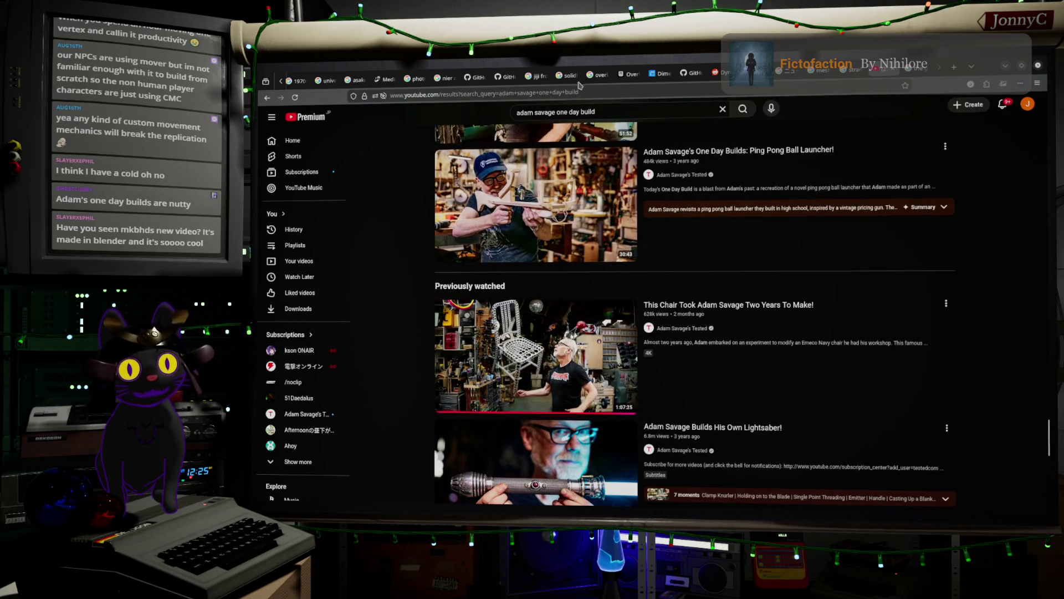
left_click(629, 107)
Extend the query to 'adam savage one day build star trek' and look over the results
type("st")
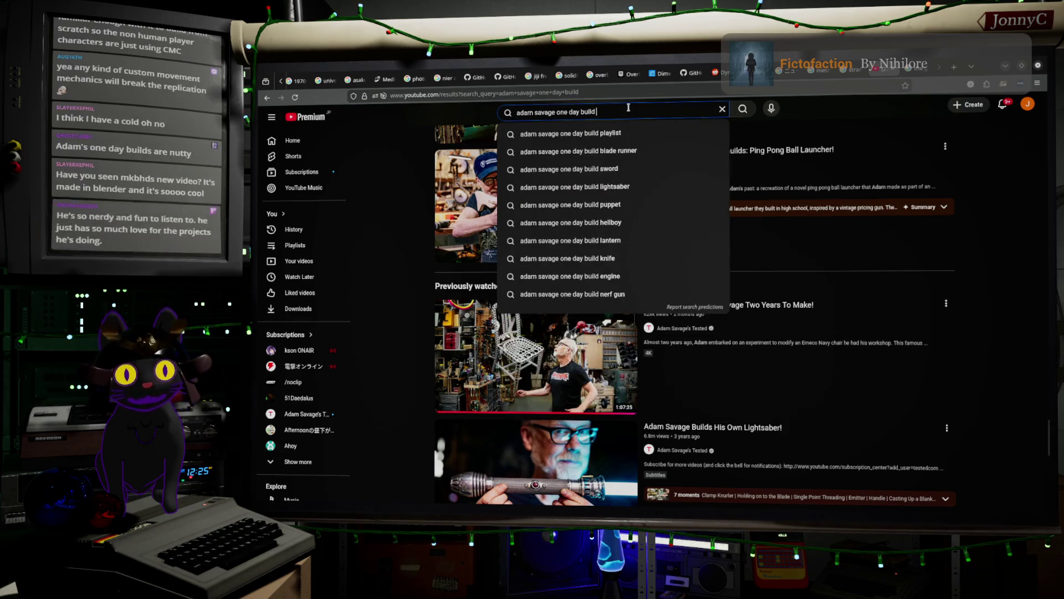
type("r")
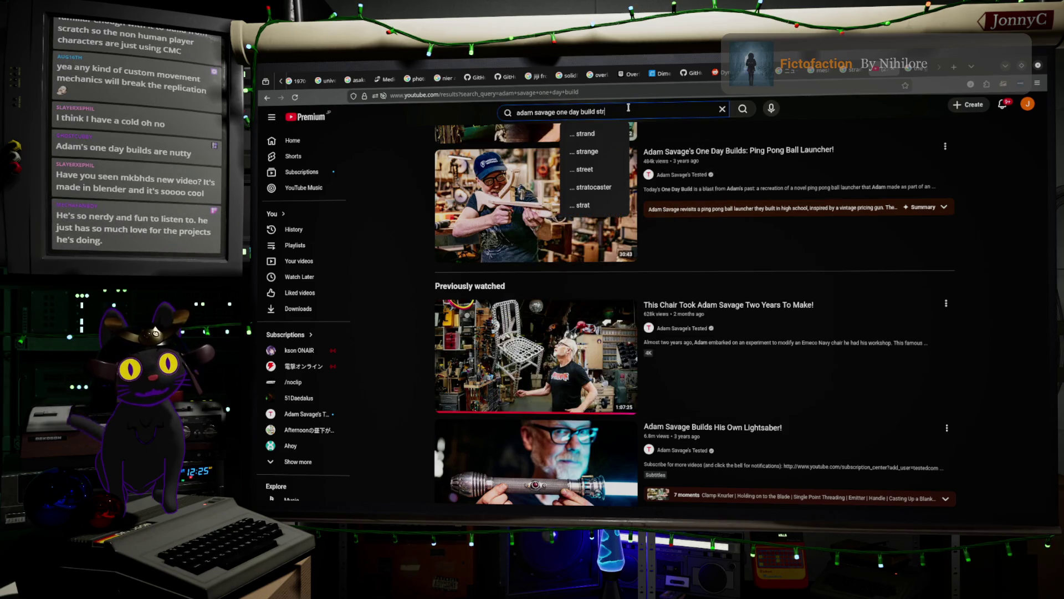
key("BackSpace")
type("a")
type("r trek")
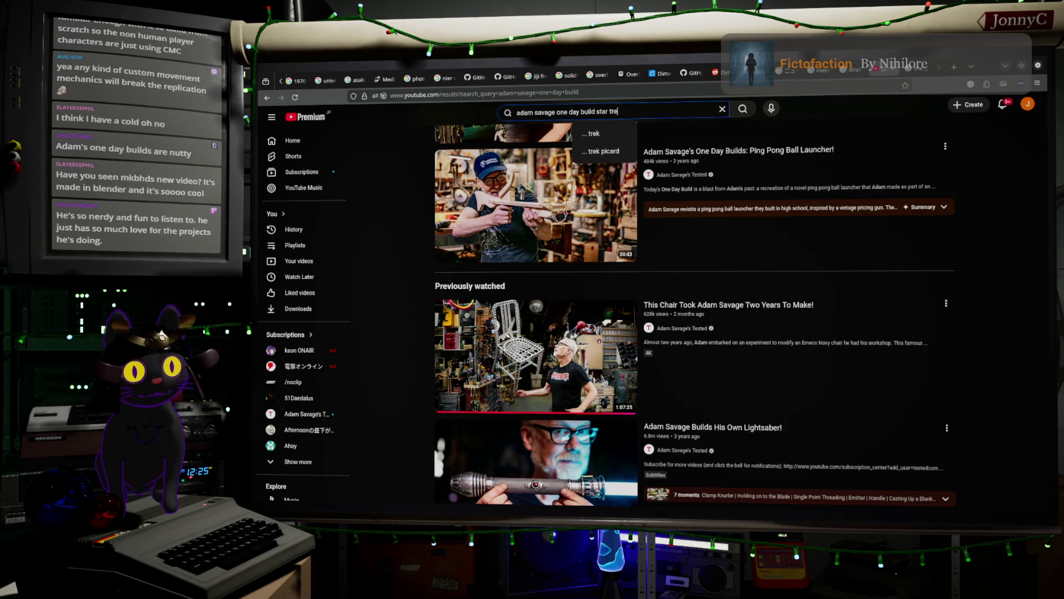
key("Return")
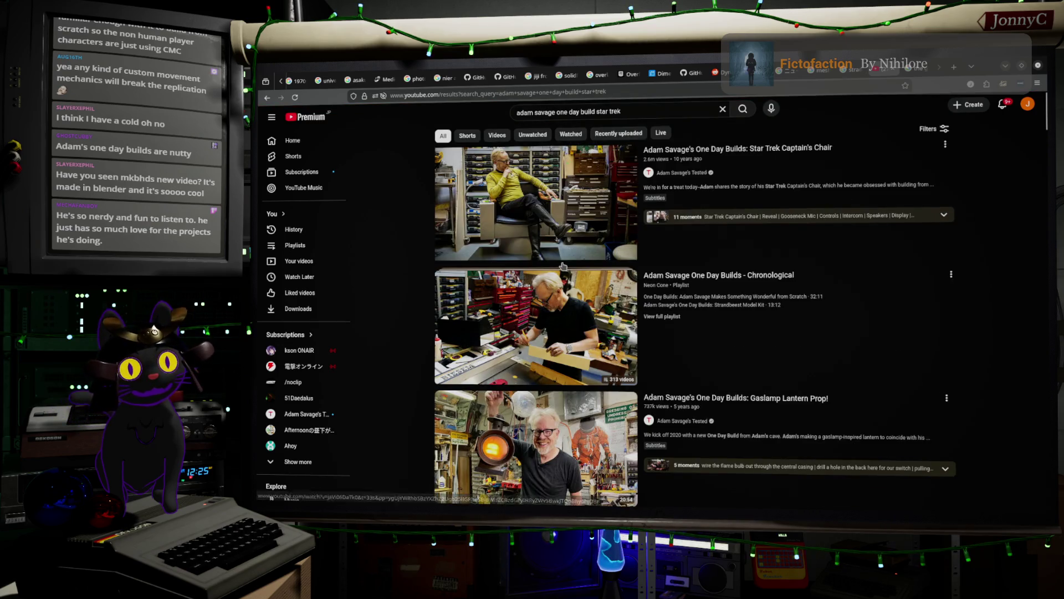
mouse_move(568, 188)
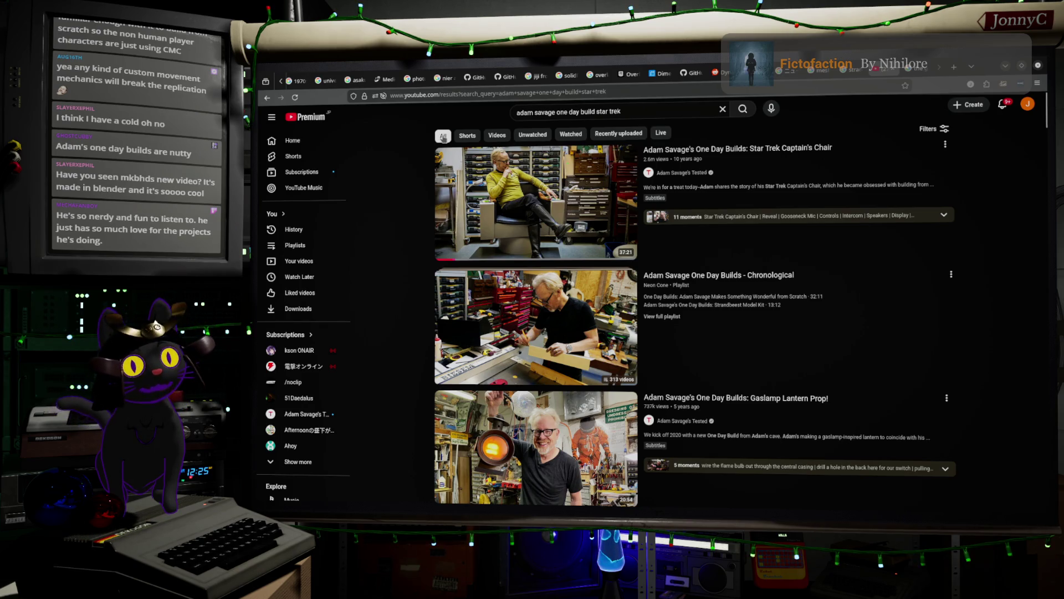
mouse_move(625, 218)
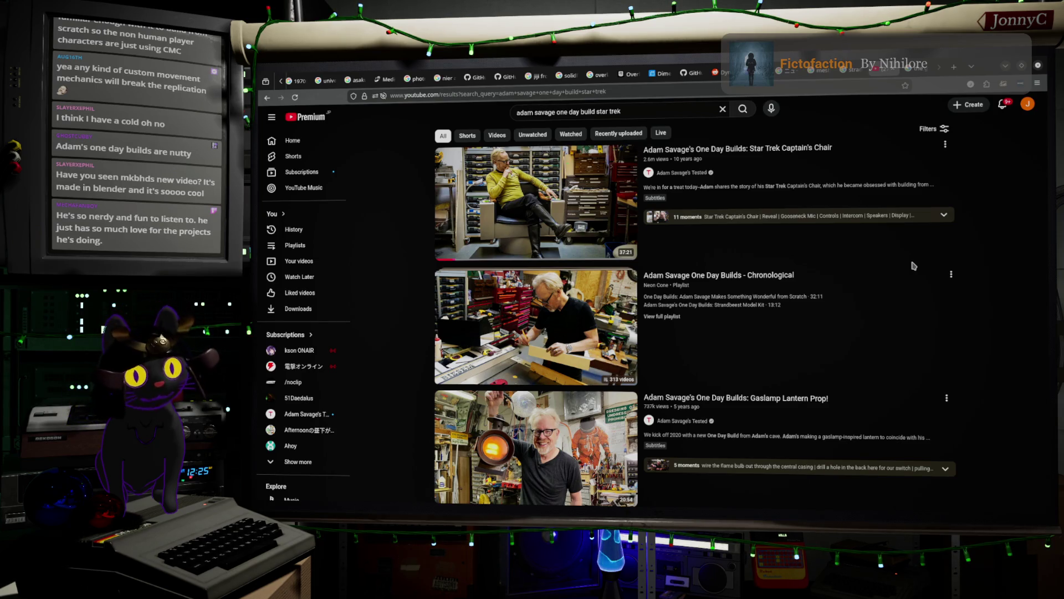
mouse_move(714, 192)
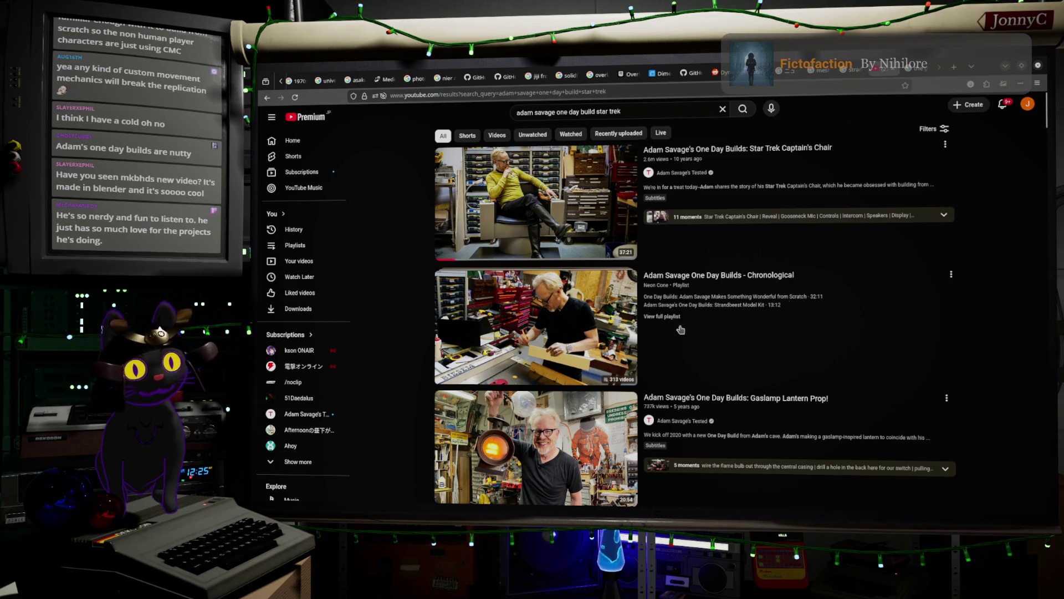
Minimize the browser and orbit Blender's view to see the chair from another side
left_click(1007, 68)
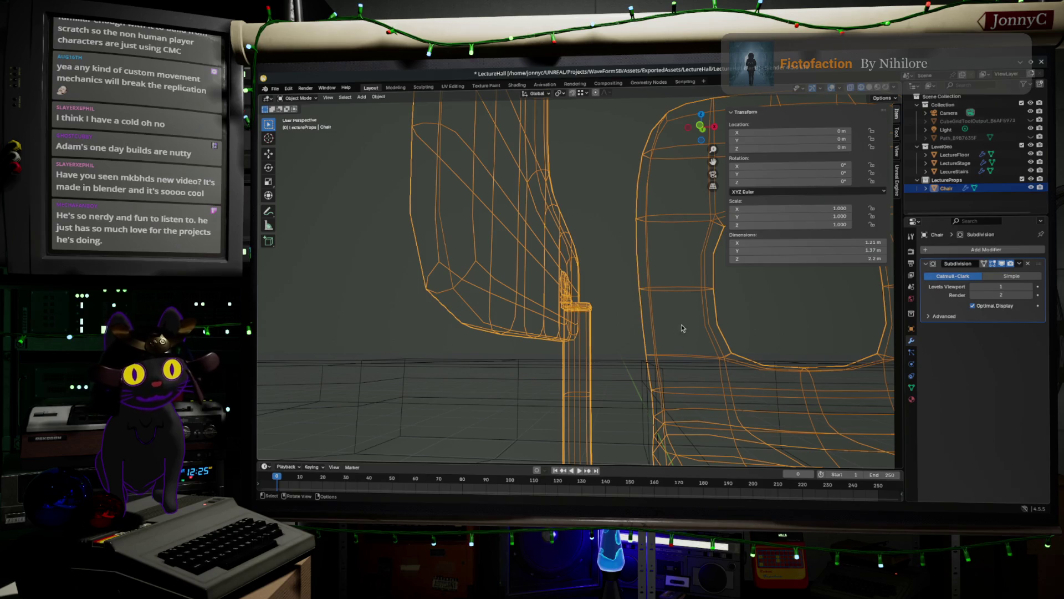
left_click_drag(674, 343, 660, 345)
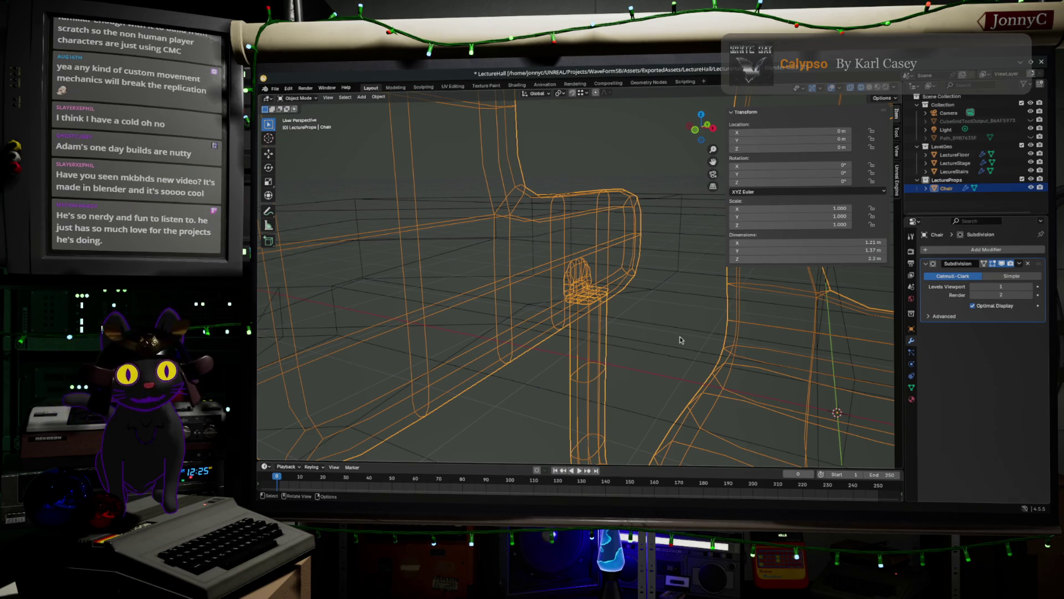
key("KP_Decimal")
Enter Edit Mode on the chair and orbit around its mesh
key("Tab")
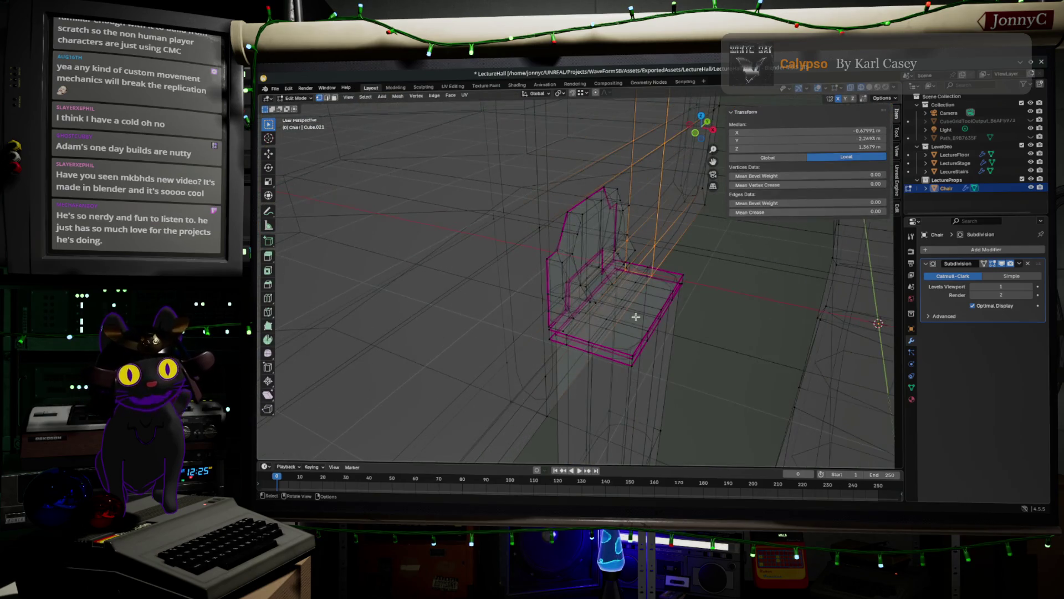
scroll(637, 306, "up", 5)
mouse_move(632, 285)
left_mouse_down()
mouse_move(672, 272)
mouse_move(654, 309)
mouse_move(593, 299)
mouse_move(583, 319)
mouse_move(577, 311)
mouse_move(637, 328)
left_mouse_up()
scroll(665, 316, "down", 4)
scroll(670, 316, "up", 6)
In Object Mode, orbit through front, rear three-quarter and low front views of the chair
key("Tab")
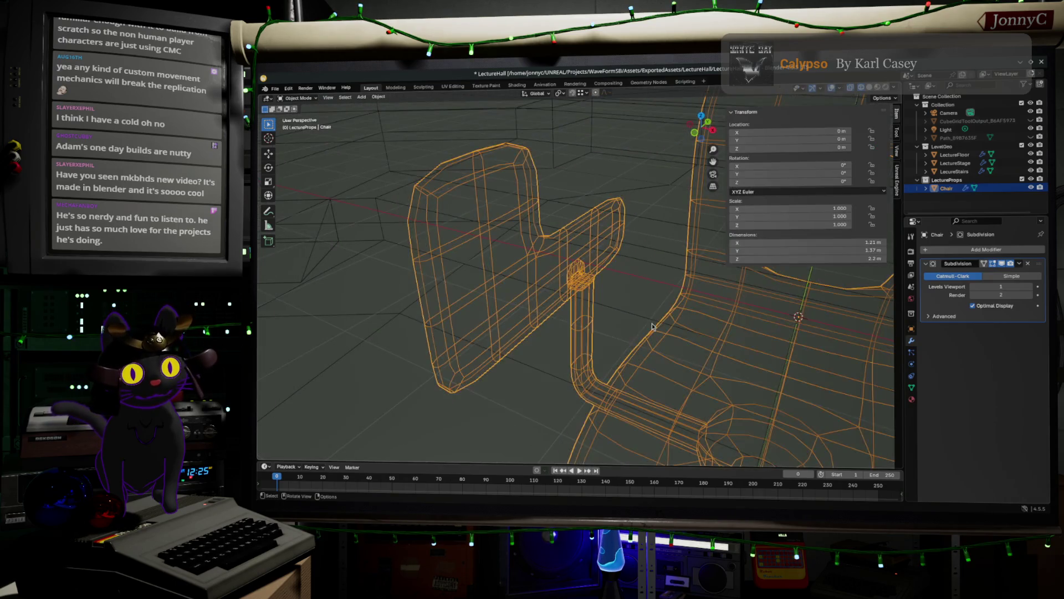
scroll(652, 327, "down", 3)
mouse_move(653, 327)
left_mouse_down()
mouse_move(660, 279)
mouse_move(686, 268)
mouse_move(674, 273)
left_mouse_up()
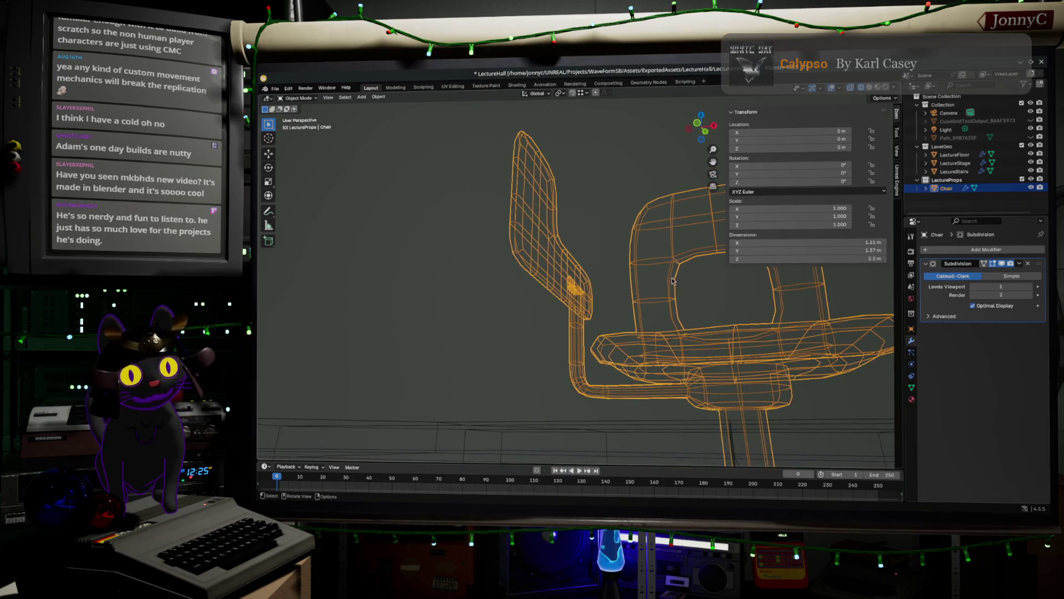
scroll(673, 273, "down", 3)
left_click_drag(687, 376, 650, 369)
scroll(631, 366, "up", 3)
scroll(631, 366, "down", 6)
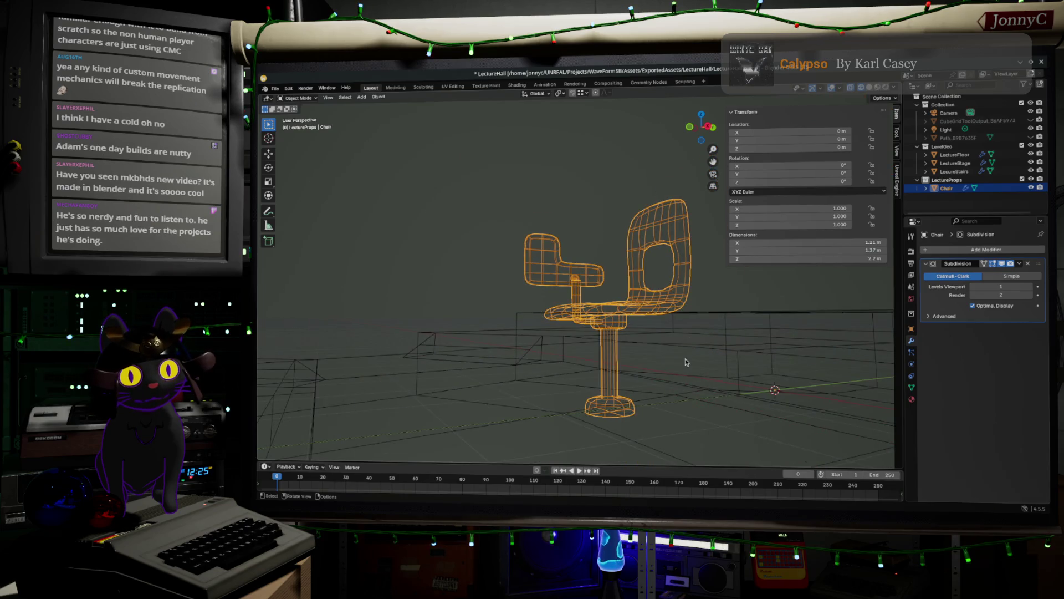
mouse_move(683, 361)
left_mouse_down()
mouse_move(713, 373)
mouse_move(649, 371)
mouse_move(617, 294)
left_mouse_up()
scroll(646, 355, "down", 4)
scroll(643, 348, "up", 3)
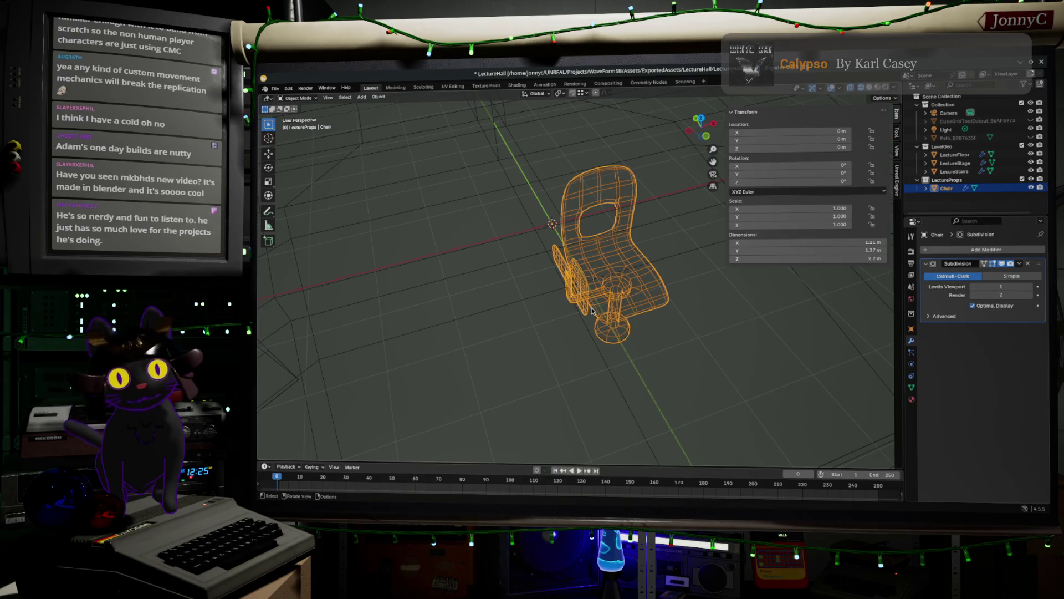
left_click_drag(575, 411, 641, 329)
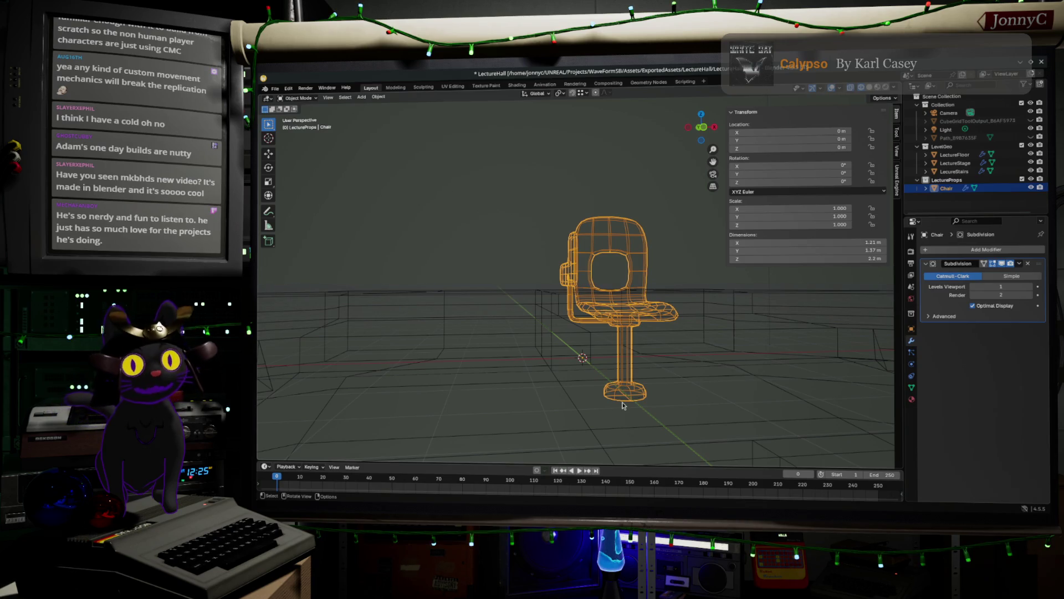
Back in Edit Mode, orbit above, beside and under the chair mesh, then switch to the browser
key("Tab")
left_click_drag(535, 368, 494, 388)
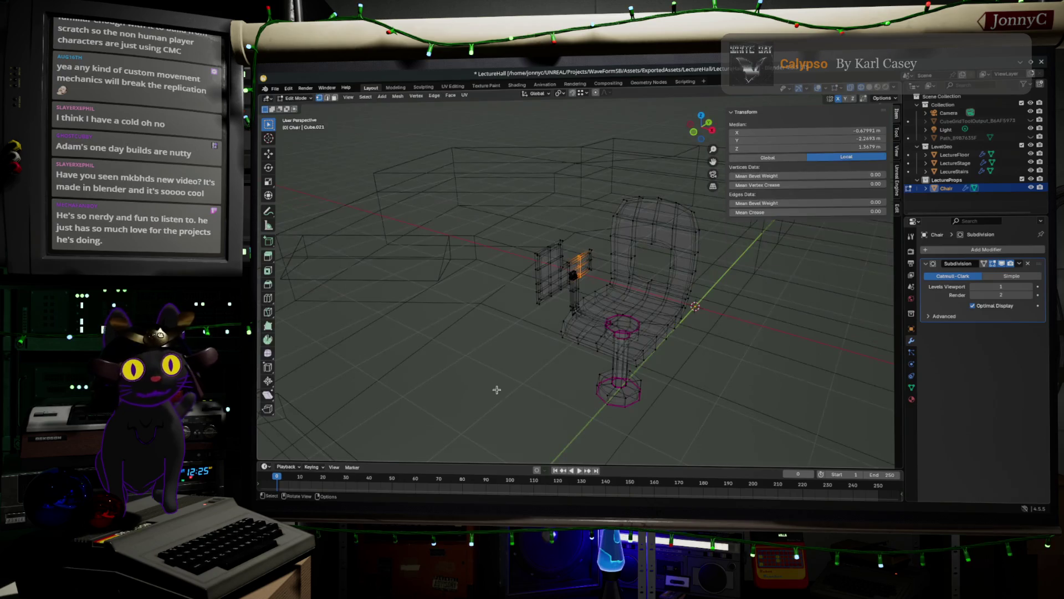
mouse_move(514, 352)
left_mouse_down()
mouse_move(597, 351)
mouse_move(561, 386)
mouse_move(498, 257)
mouse_move(482, 263)
left_mouse_up()
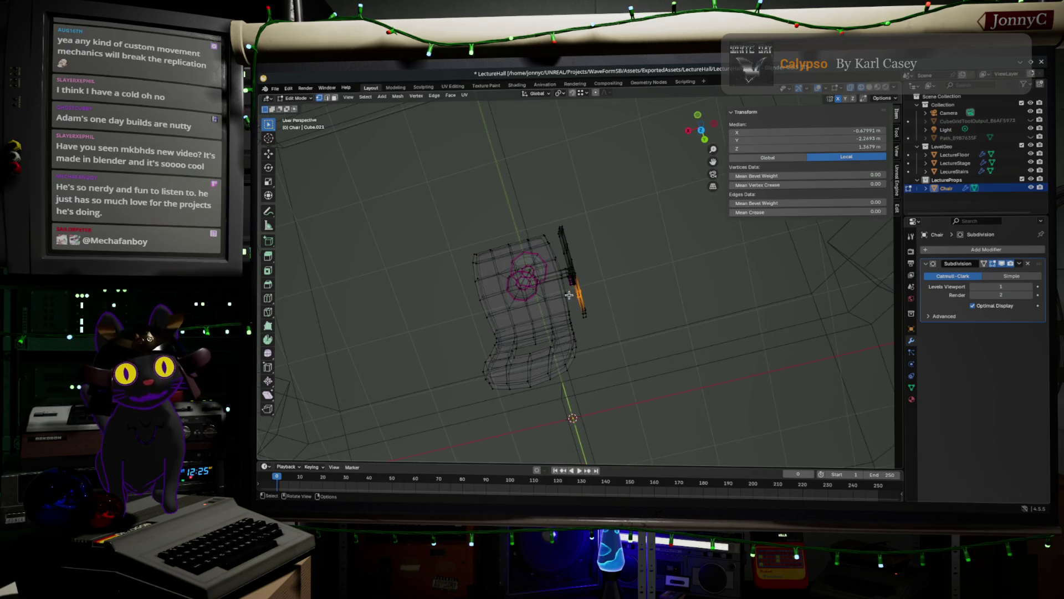
mouse_move(700, 326)
left_mouse_down()
mouse_move(568, 275)
mouse_move(505, 416)
left_mouse_up()
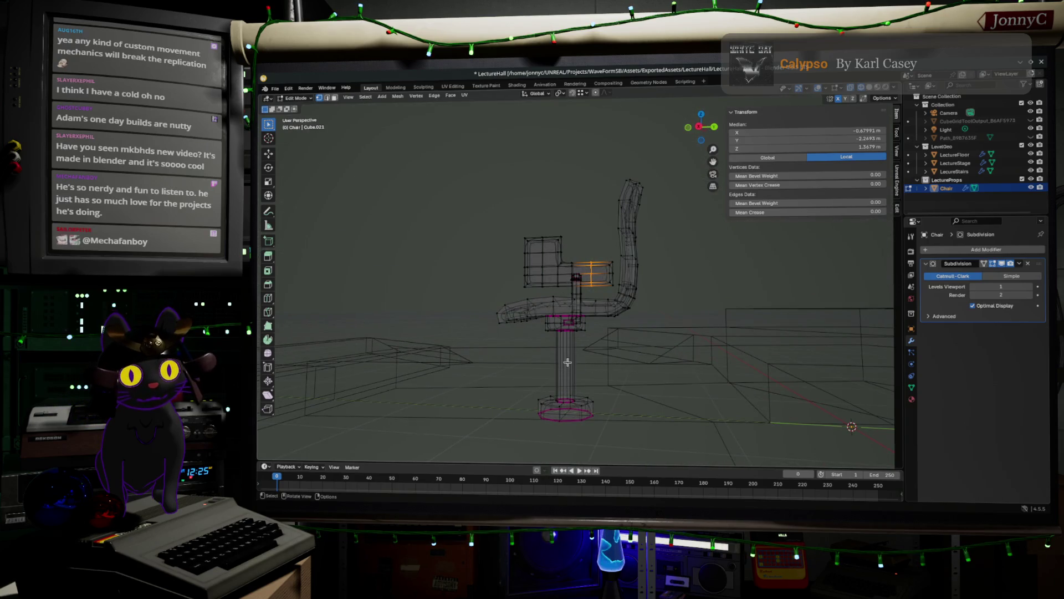
left_click_drag(580, 325, 619, 311)
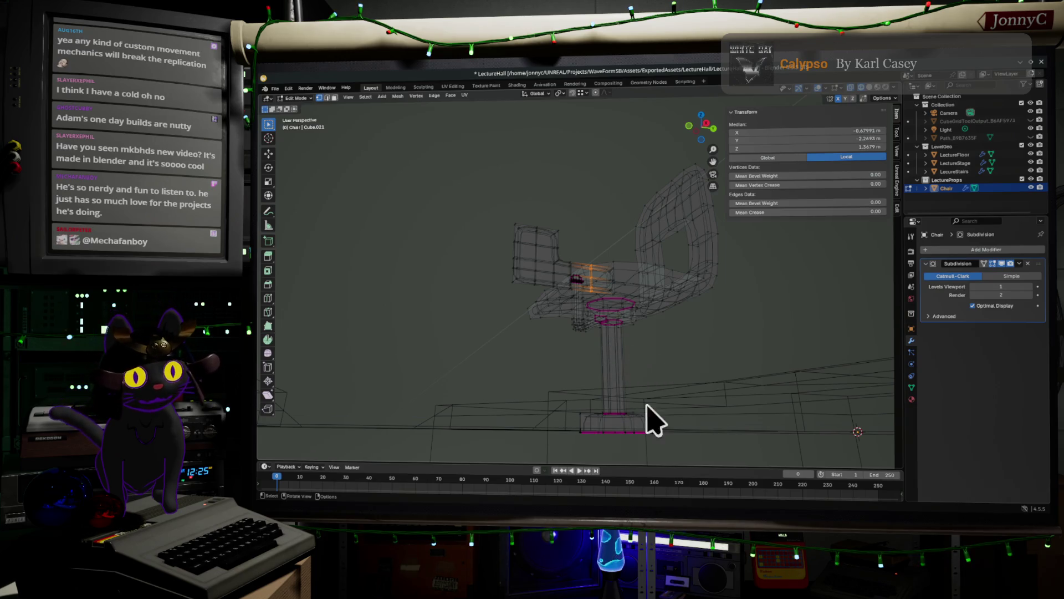
mouse_move(710, 352)
left_mouse_down()
mouse_move(722, 333)
mouse_move(681, 349)
left_mouse_up()
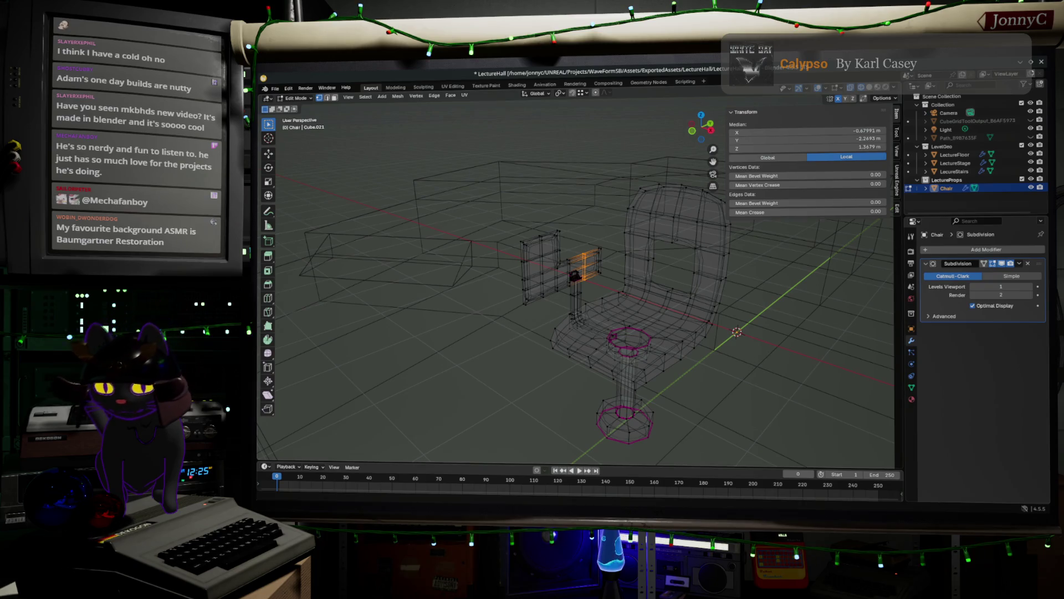
key("alt+Tab")
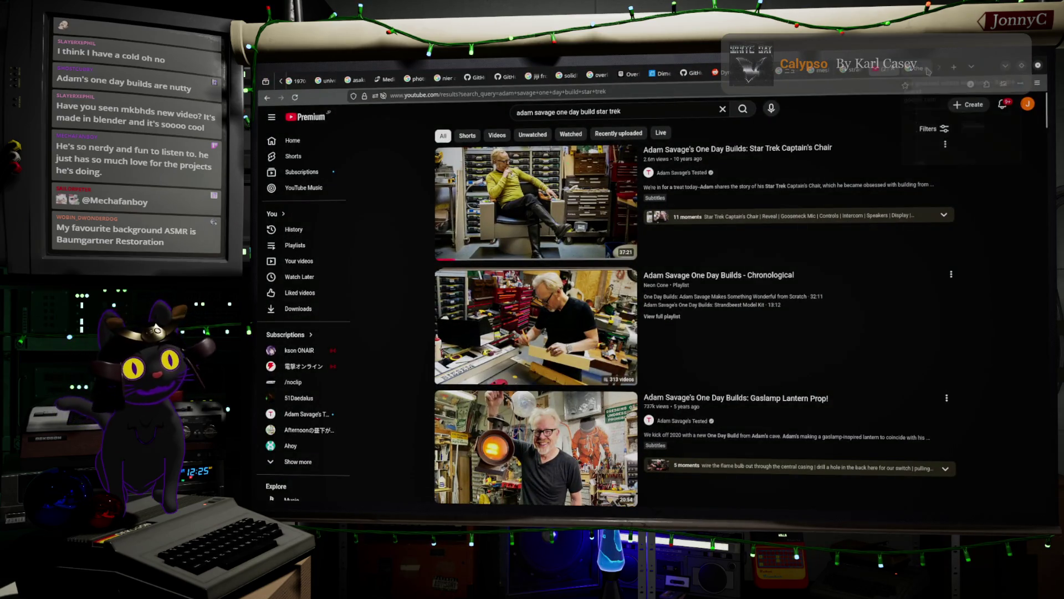
Scroll through the Baumgartner Restoration YouTube results, then minimize the browser
key("alt+Tab")
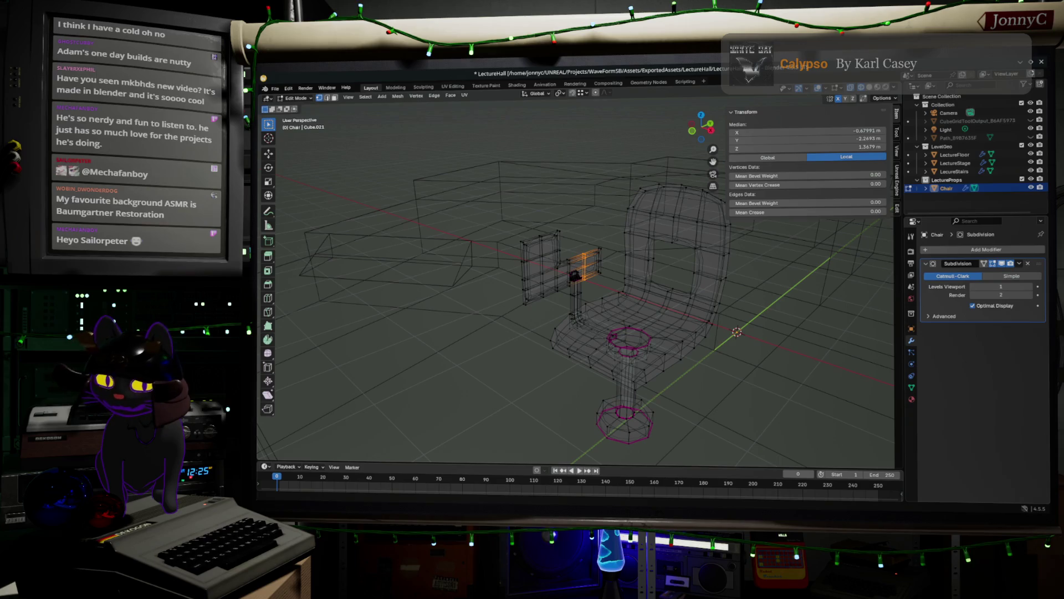
key("alt+Tab")
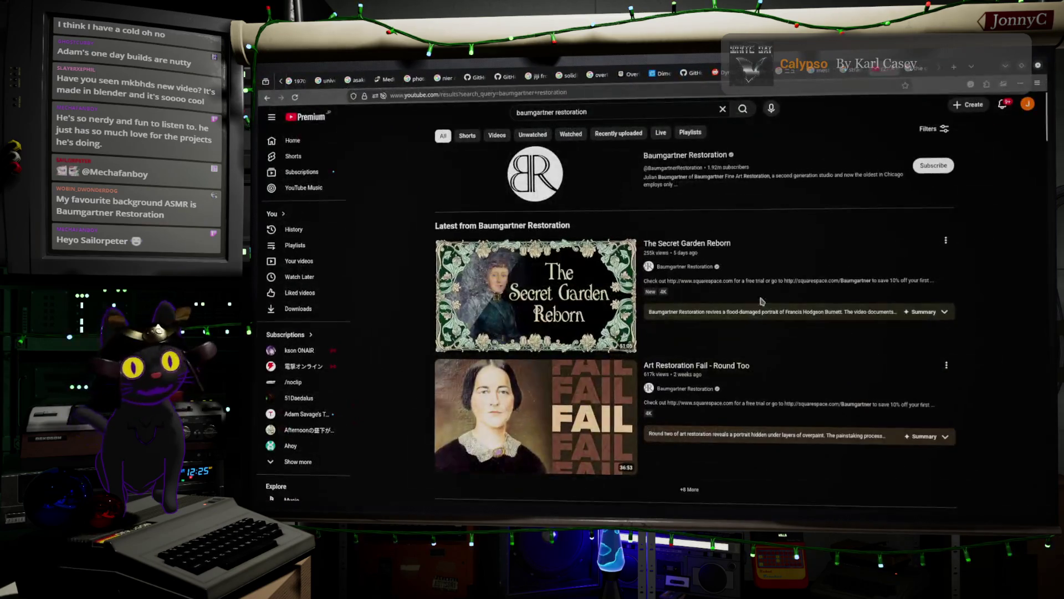
scroll(740, 324, "down", 4)
scroll(740, 324, "down", 2)
scroll(971, 363, "down", 4)
scroll(971, 361, "down", 4)
scroll(967, 363, "up", 10)
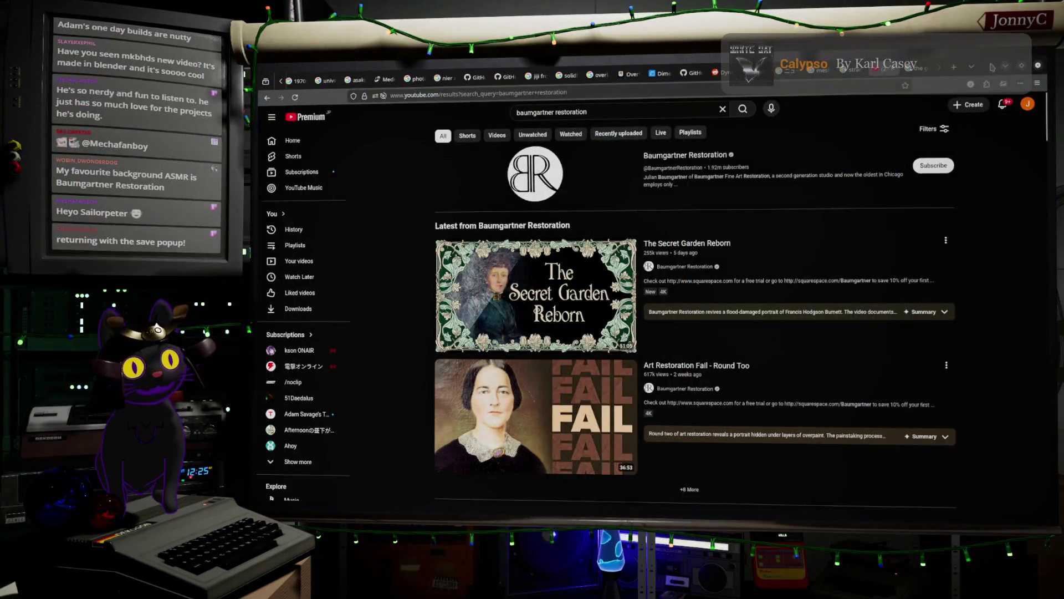
left_click(1005, 66)
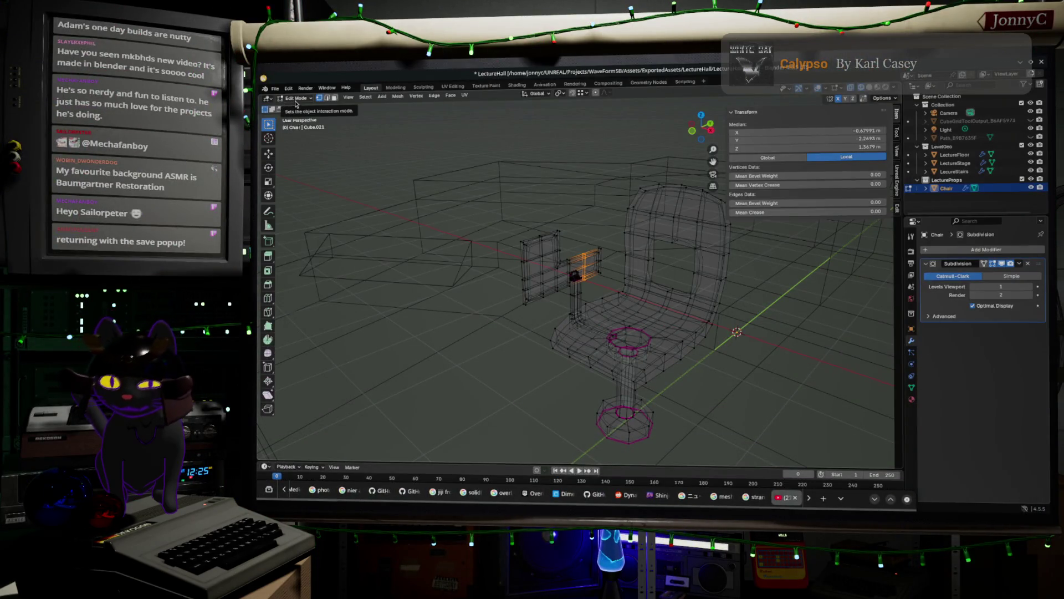
Cancel the browser's Save As dialog and save LectureHall.blend in Blender with Ctrl+S
left_click(755, 381)
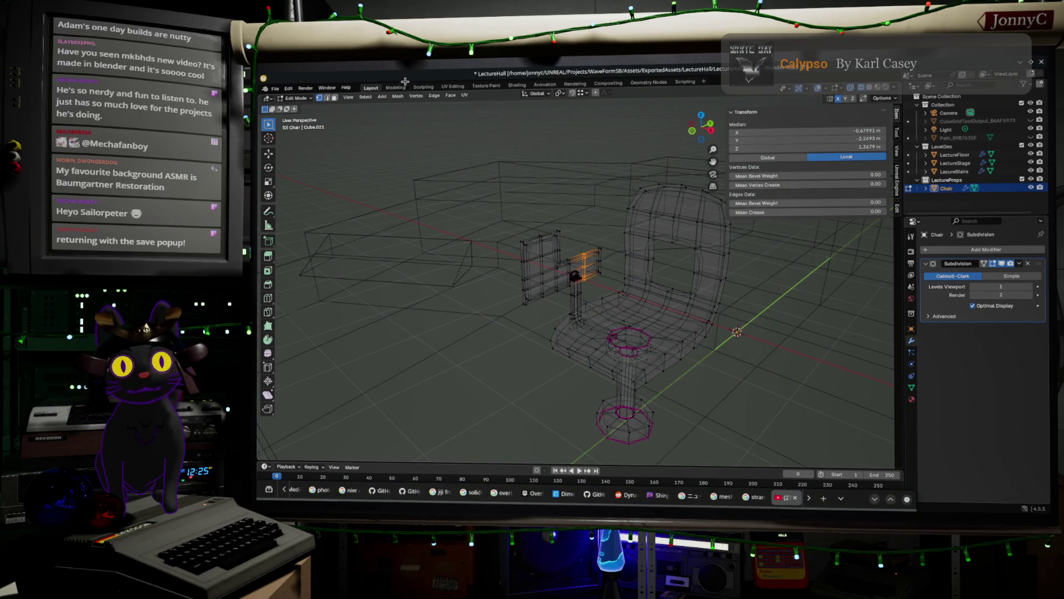
key("ctrl+s")
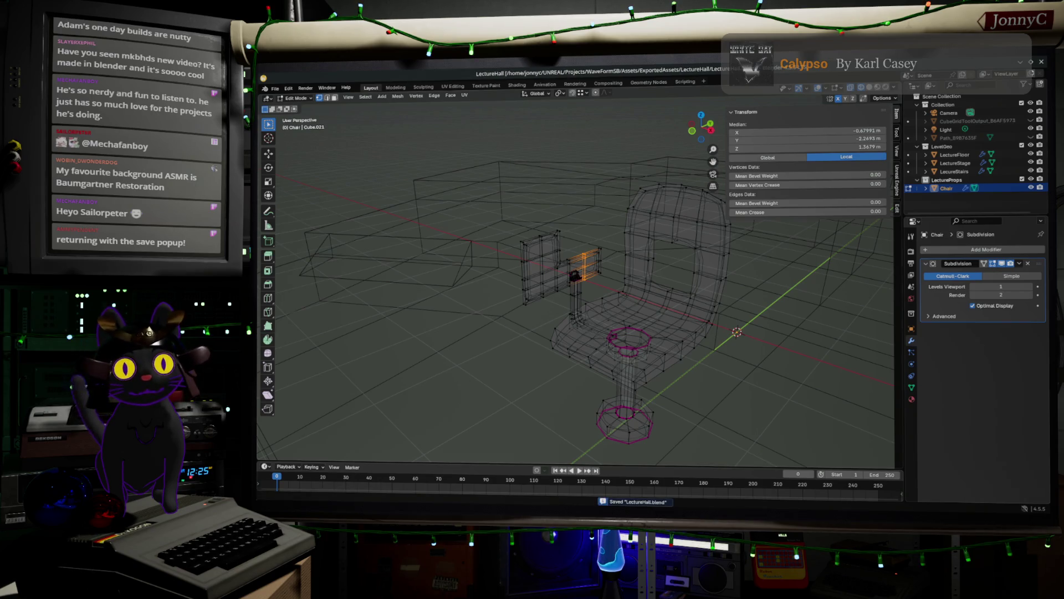
key("alt+Tab")
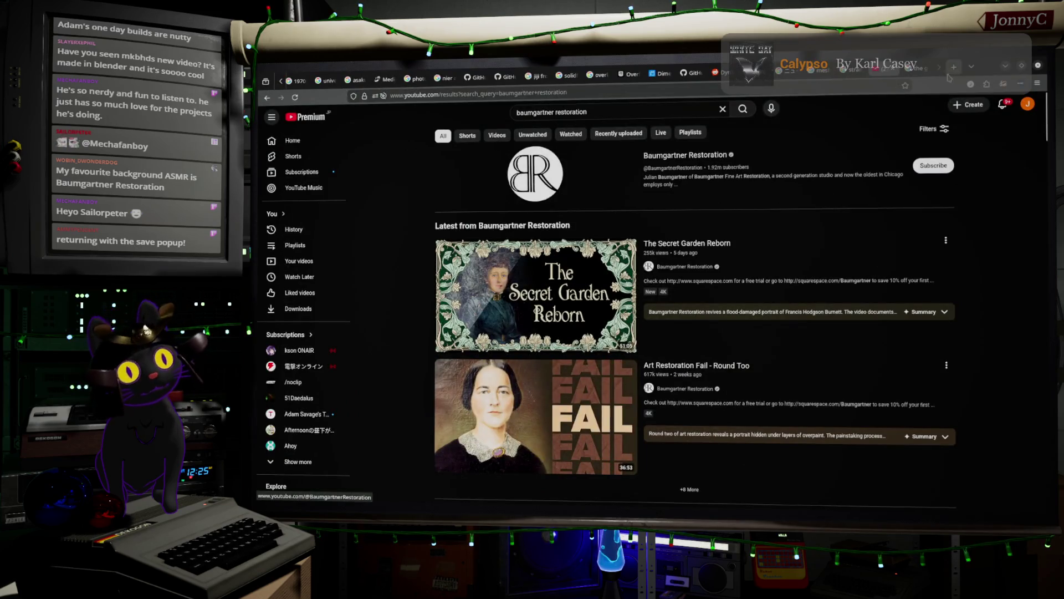
Replace the YouTube query with the 'girl with the dogs' suggestion and run the search
mouse_move(919, 75)
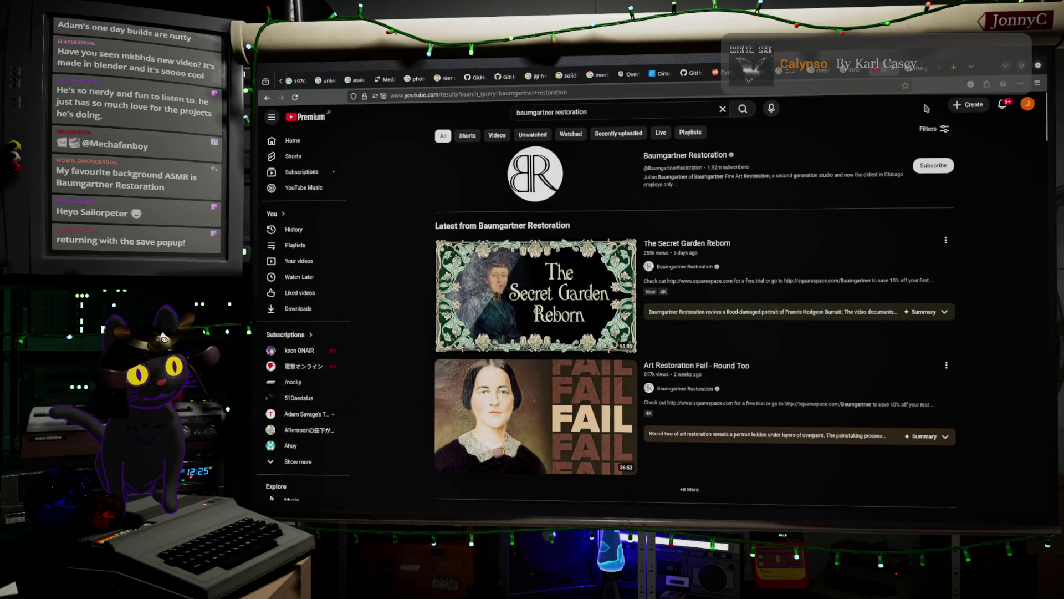
mouse_move(563, 361)
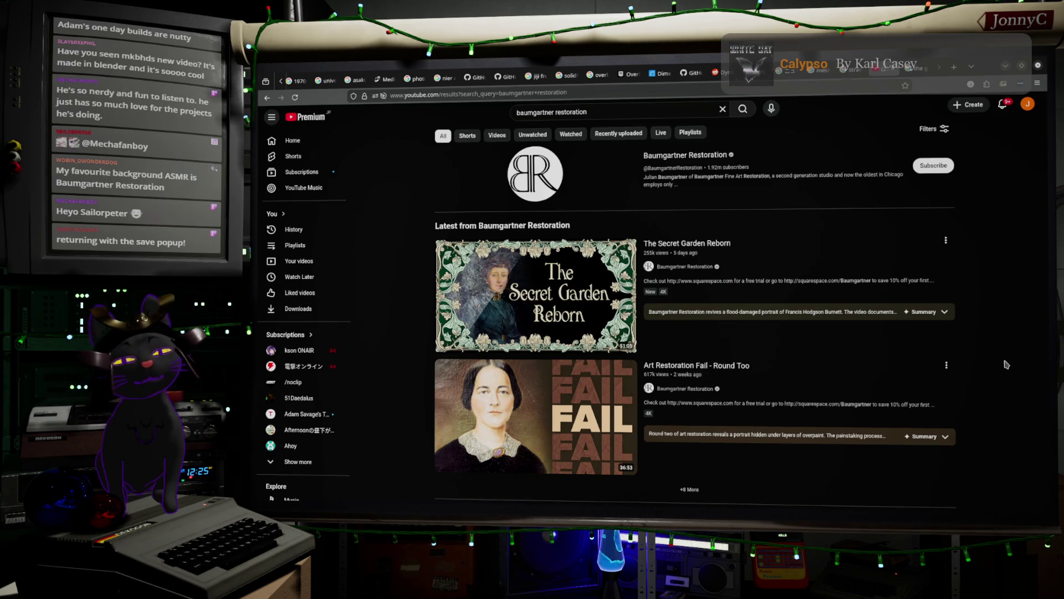
left_click(615, 113)
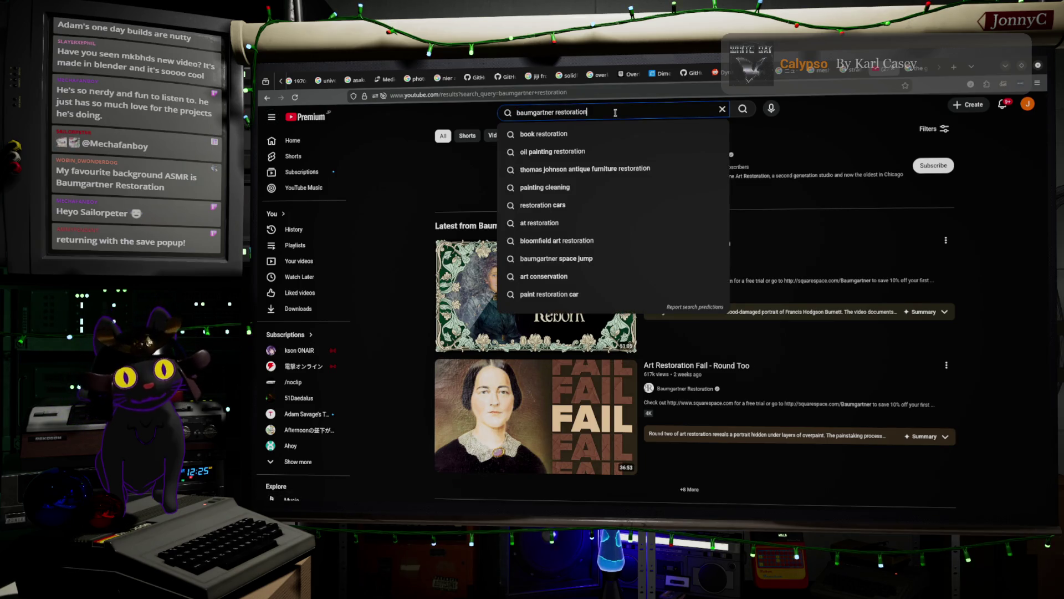
triple_click(615, 113)
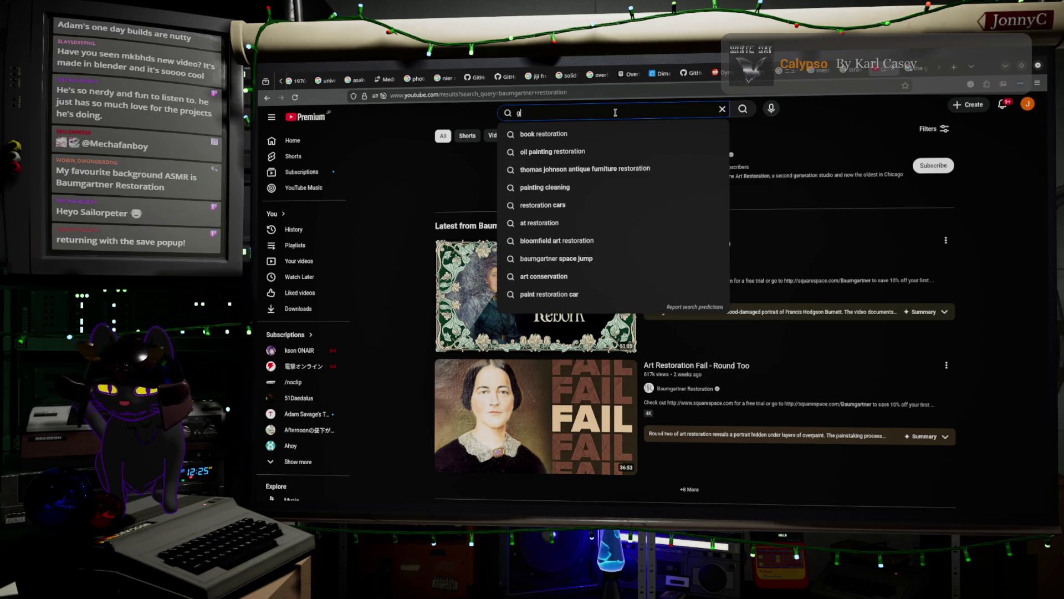
type("girl with the")
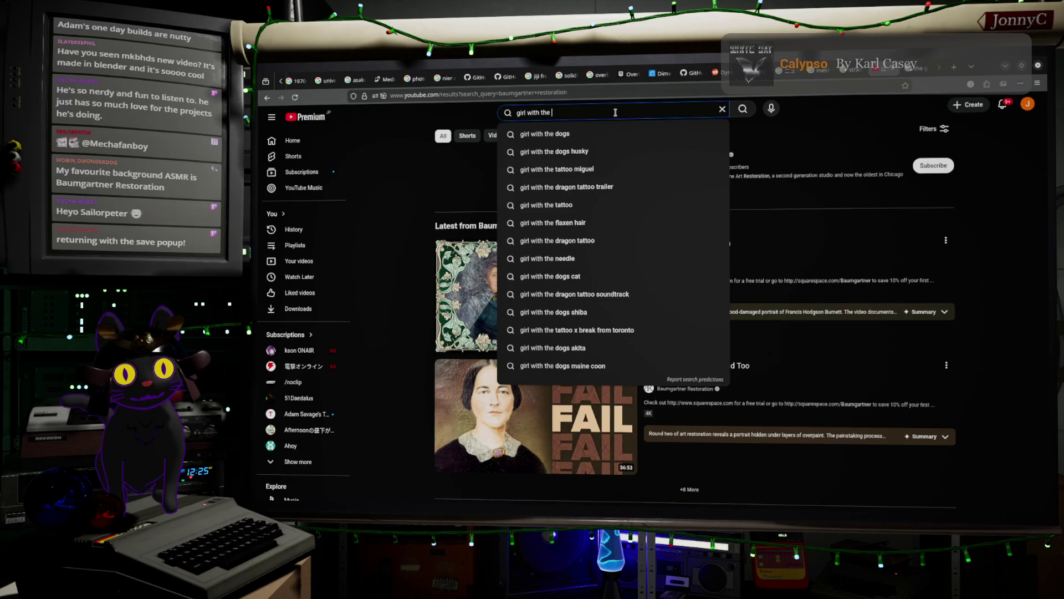
key("Down")
key("Return")
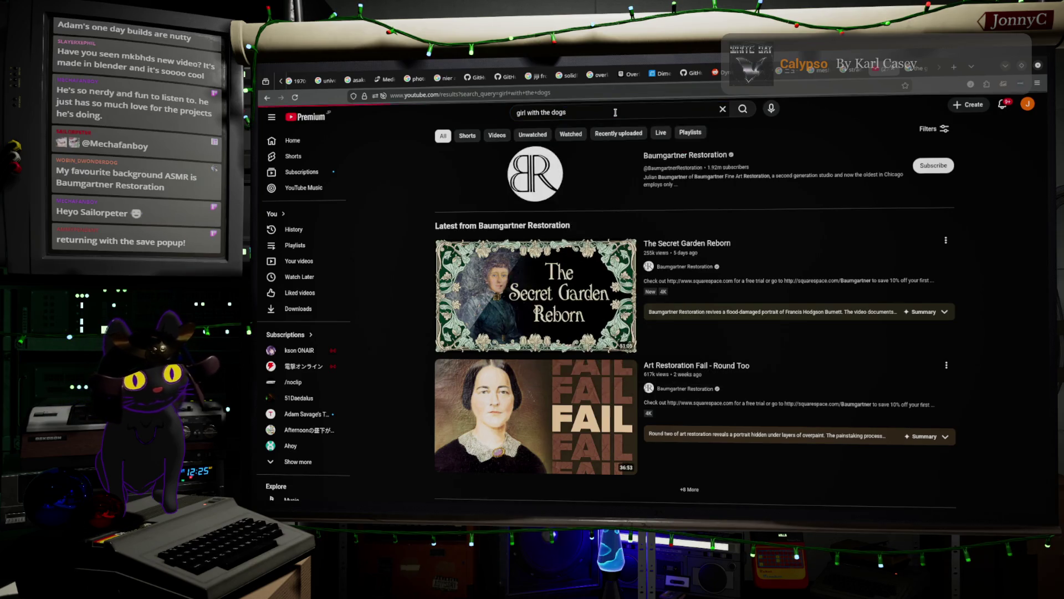
mouse_move(787, 288)
scroll(756, 262, "down", 12)
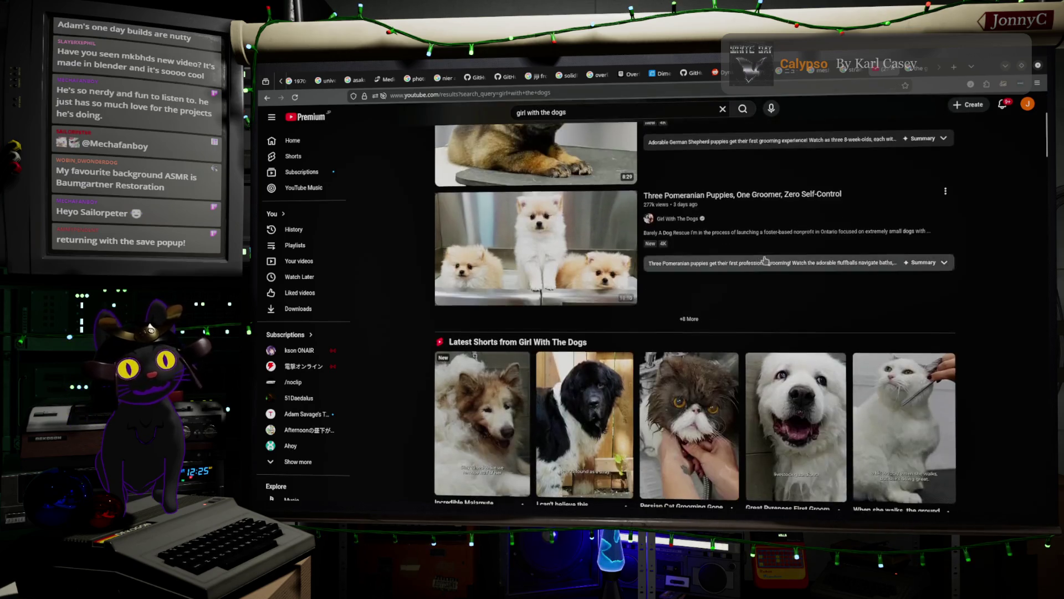
scroll(773, 256, "down", 8)
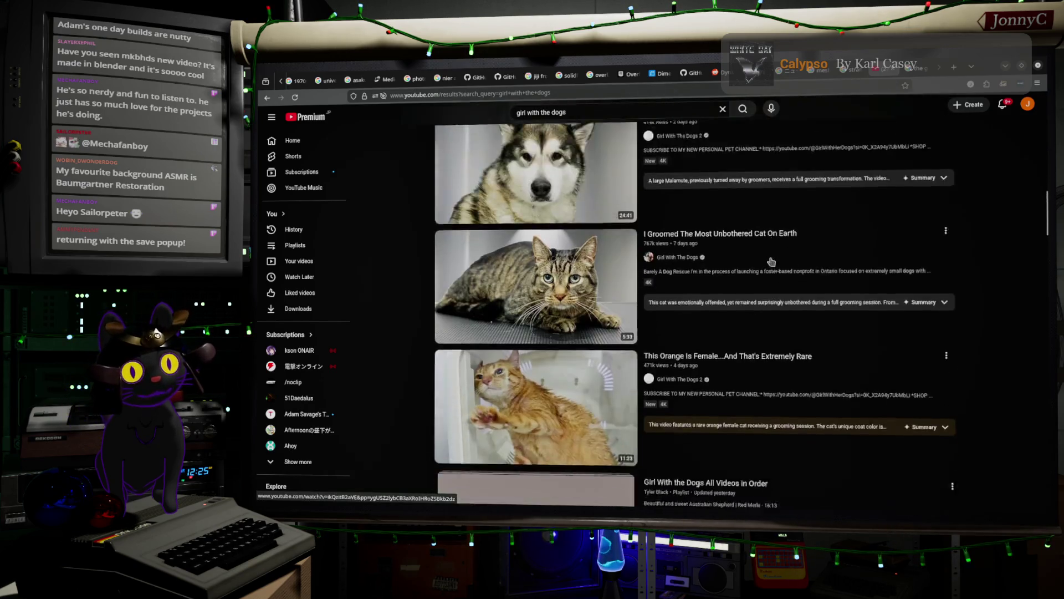
mouse_move(758, 263)
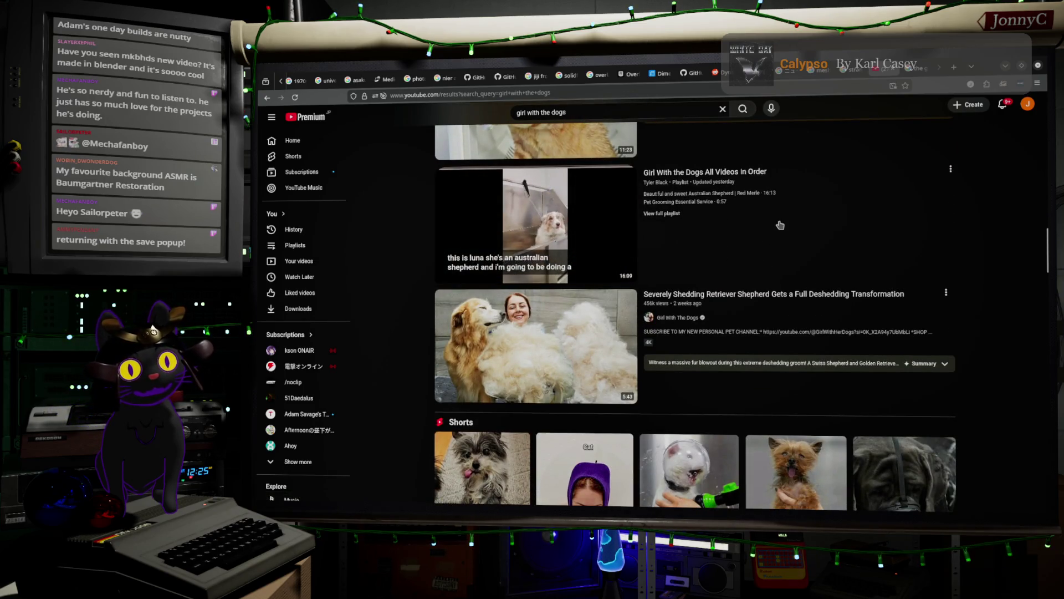
scroll(826, 196, "down", 1)
scroll(826, 196, "up", 1)
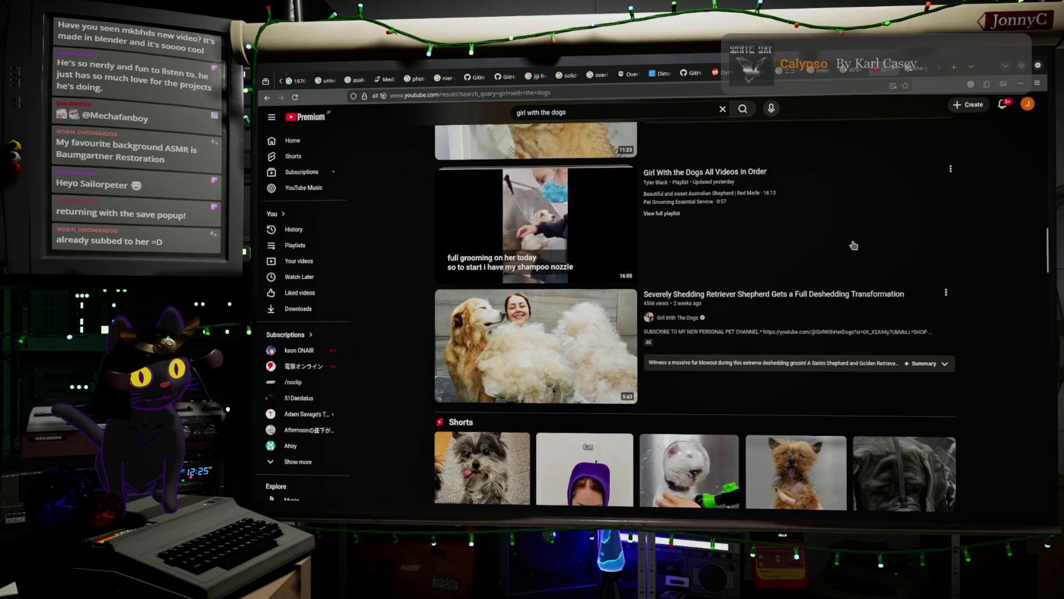
scroll(853, 245, "up", 2)
scroll(853, 245, "up", 15)
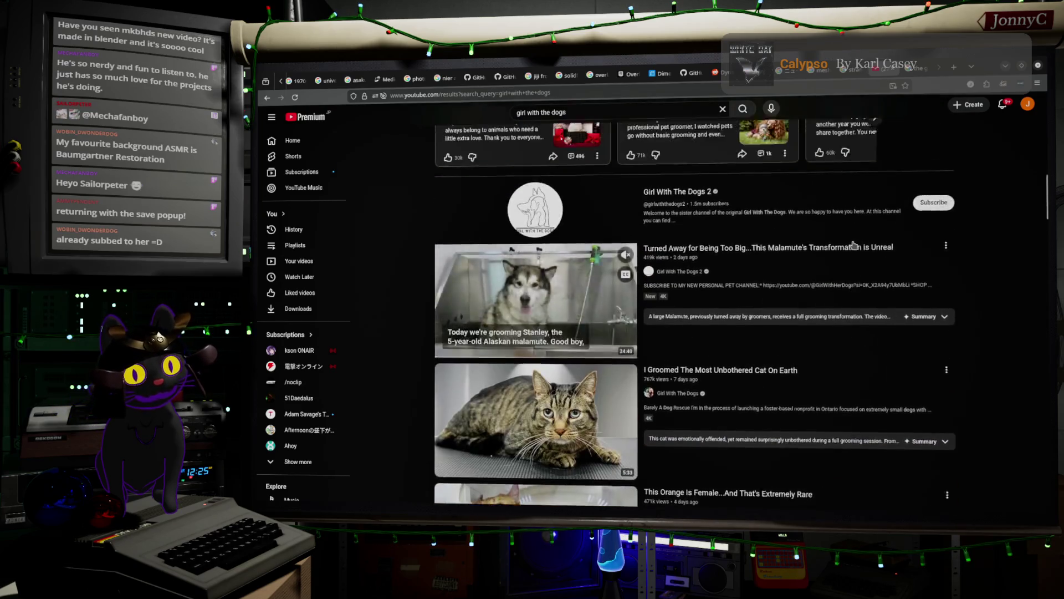
scroll(853, 245, "up", 3)
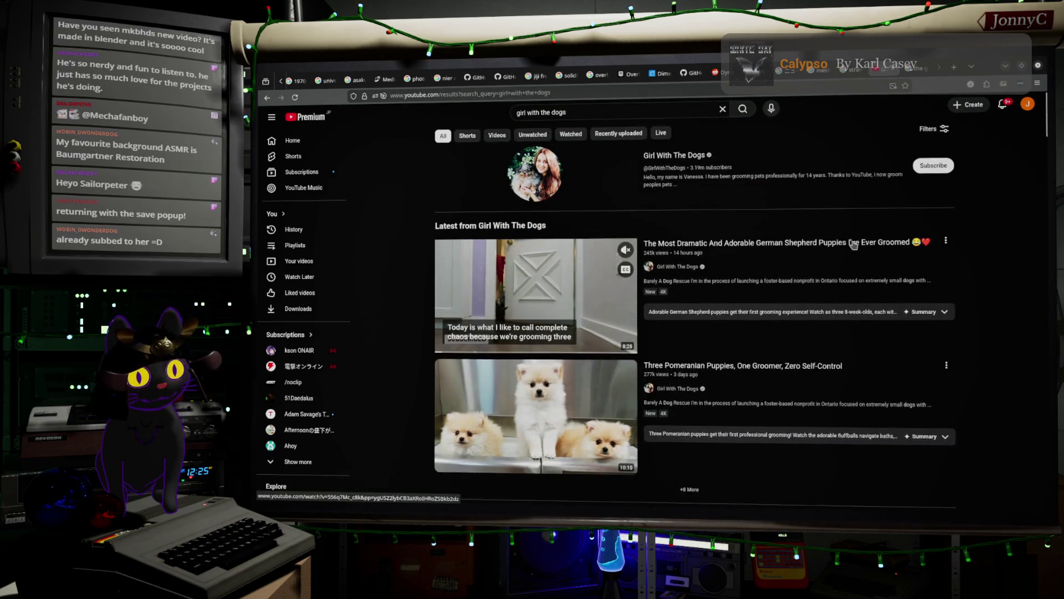
scroll(951, 269, "down", 9)
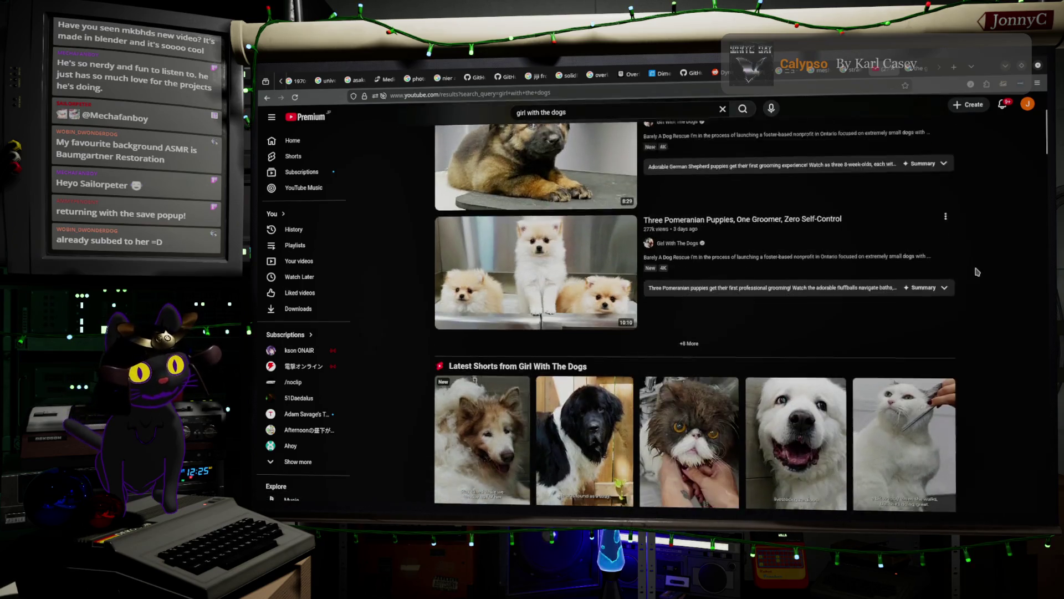
scroll(977, 271, "down", 6)
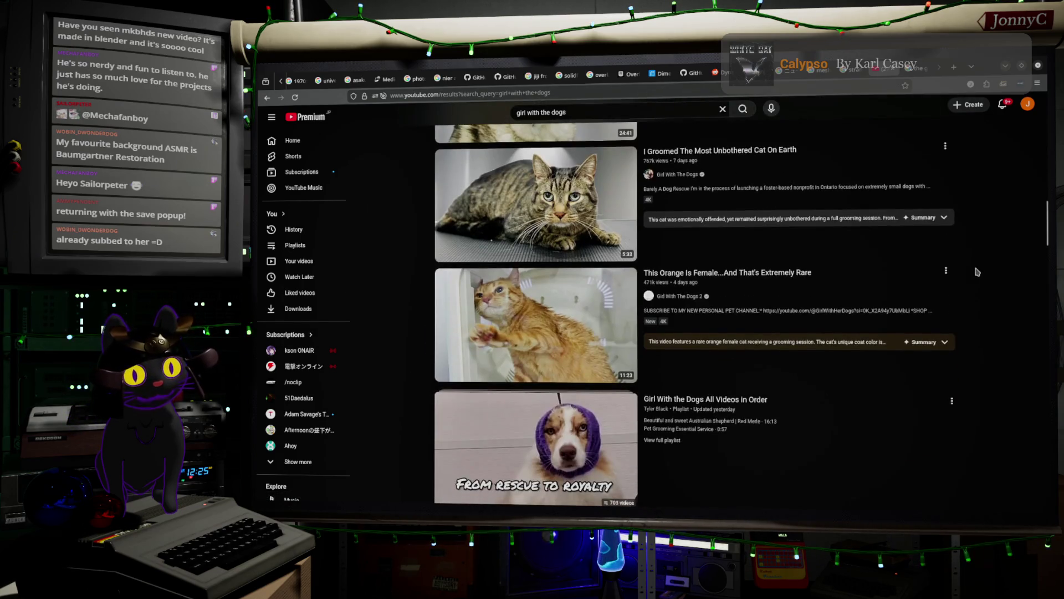
mouse_move(583, 259)
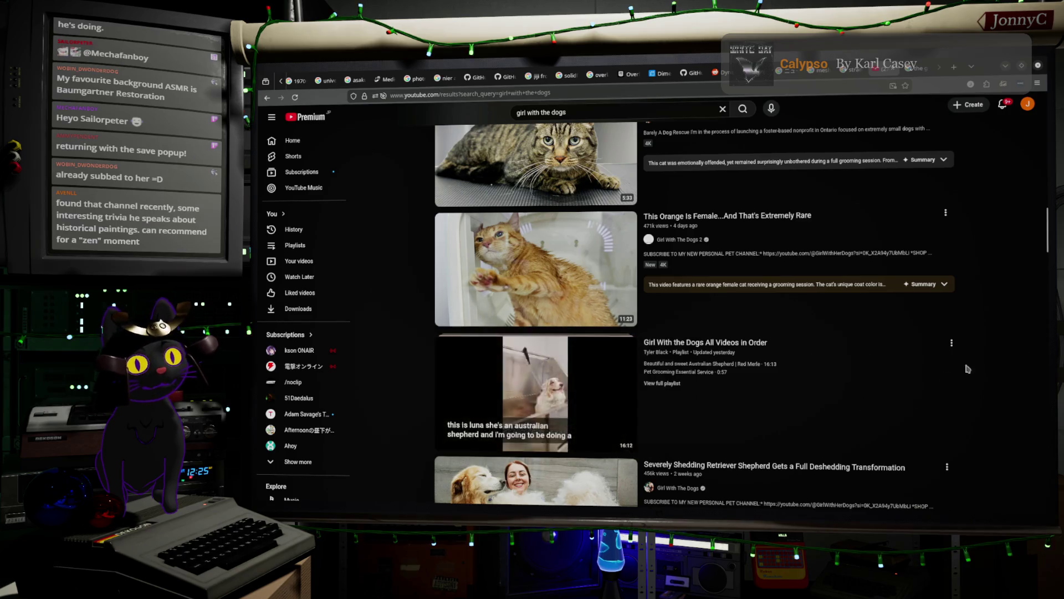
scroll(1030, 346, "down", 2)
scroll(998, 349, "down", 7)
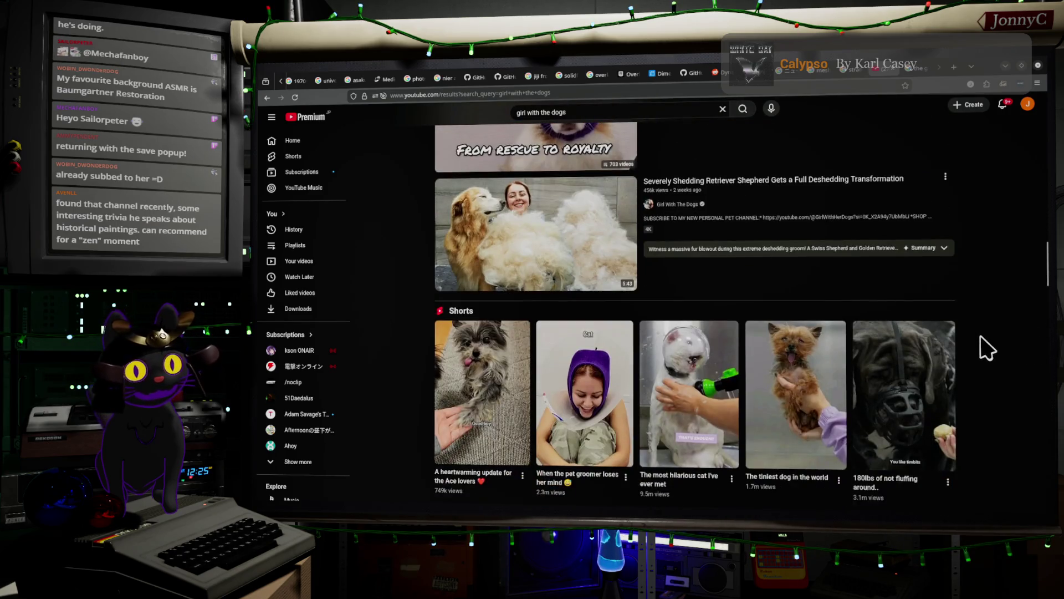
scroll(959, 351, "down", 3)
mouse_move(578, 213)
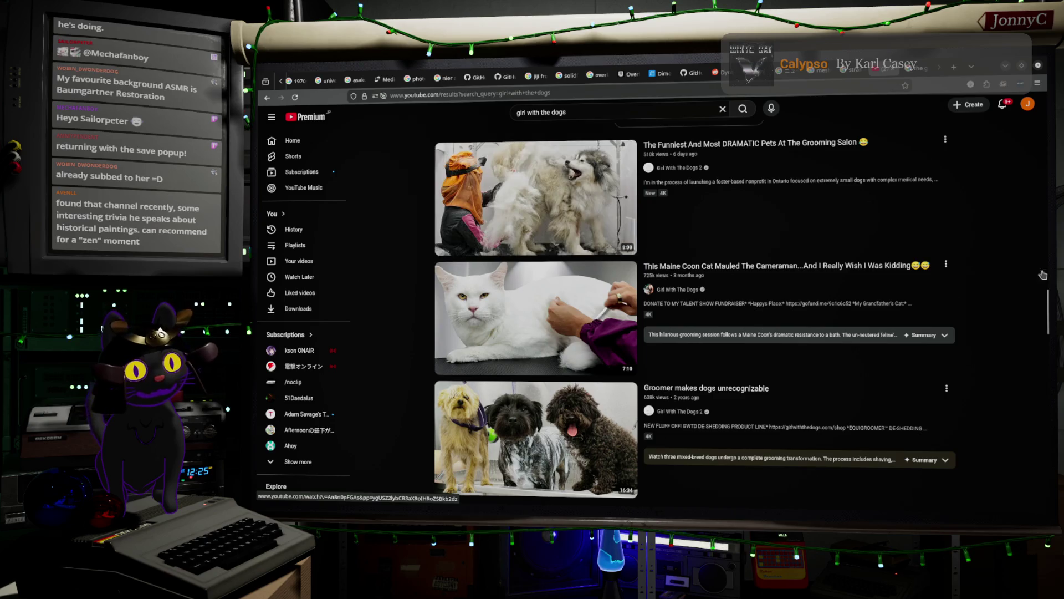
scroll(991, 299, "up", 3)
scroll(994, 291, "down", 10)
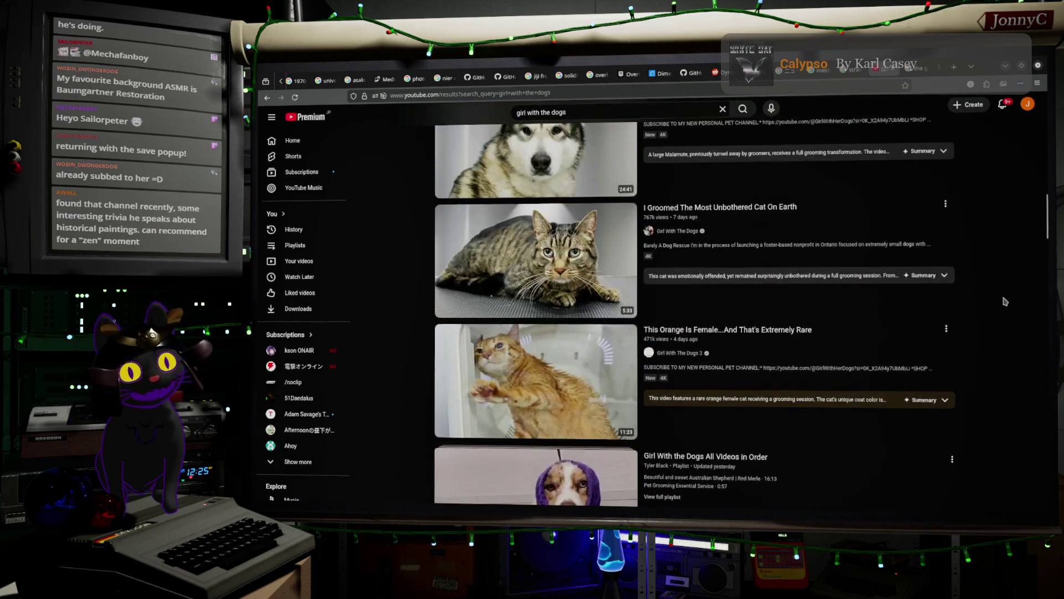
scroll(1005, 280, "up", 1)
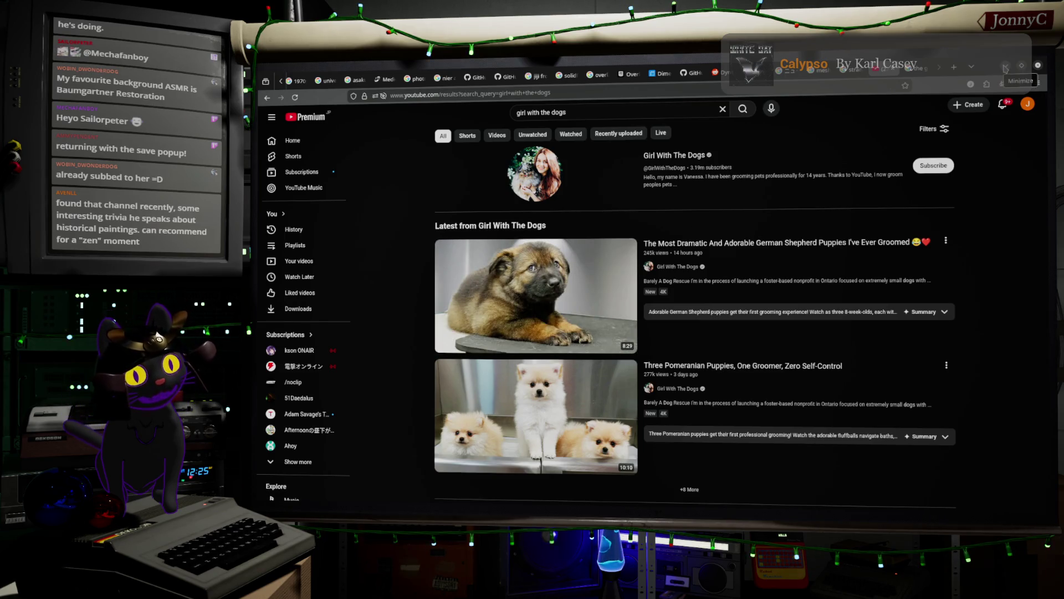
left_click(1005, 68)
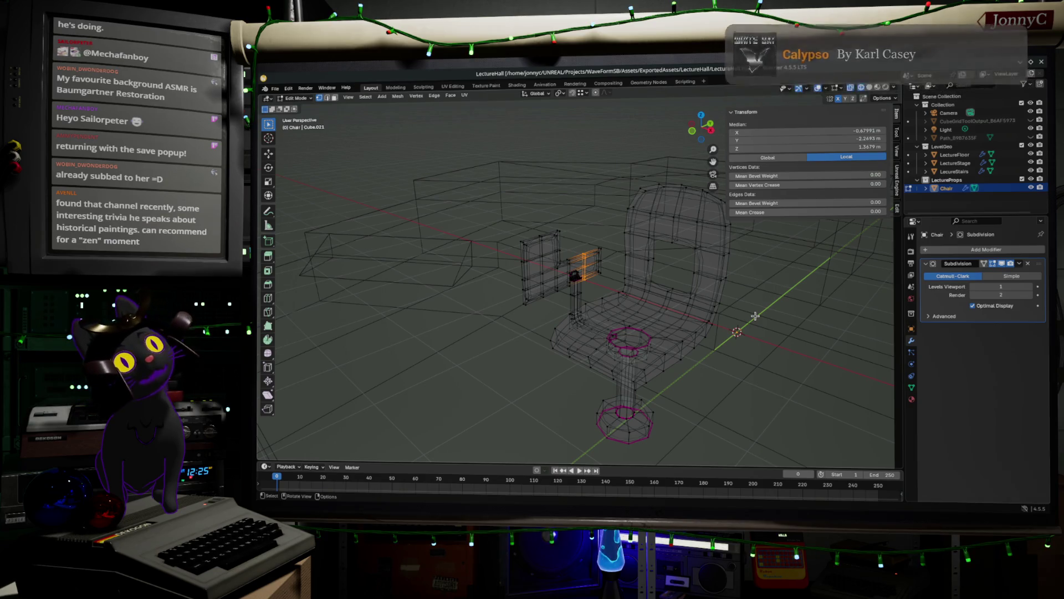
Flip briefly to the browser and back to the chair mesh in Edit Mode
key("alt+Tab")
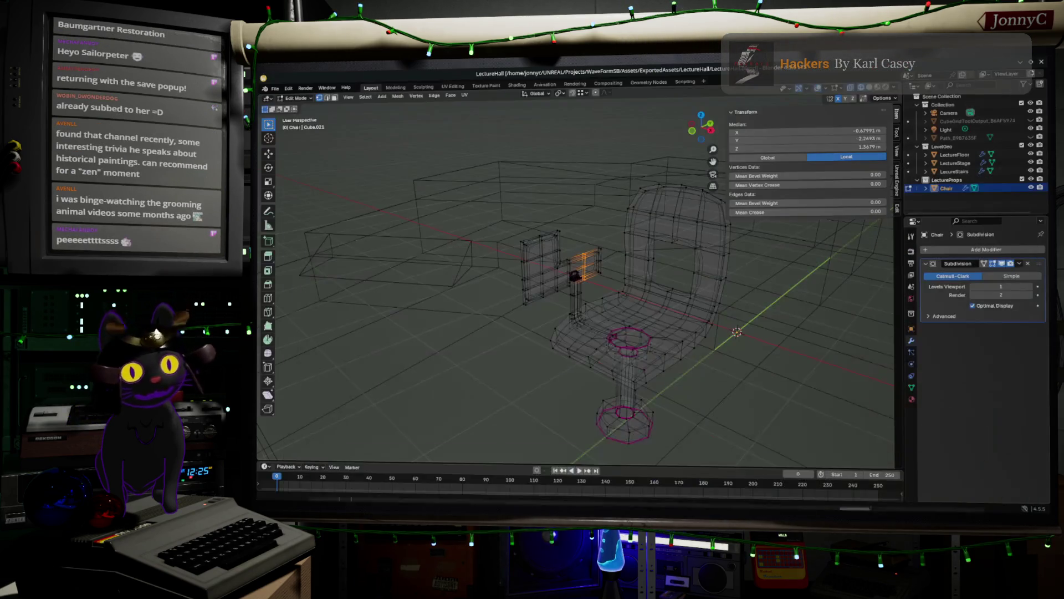
key("alt+Tab")
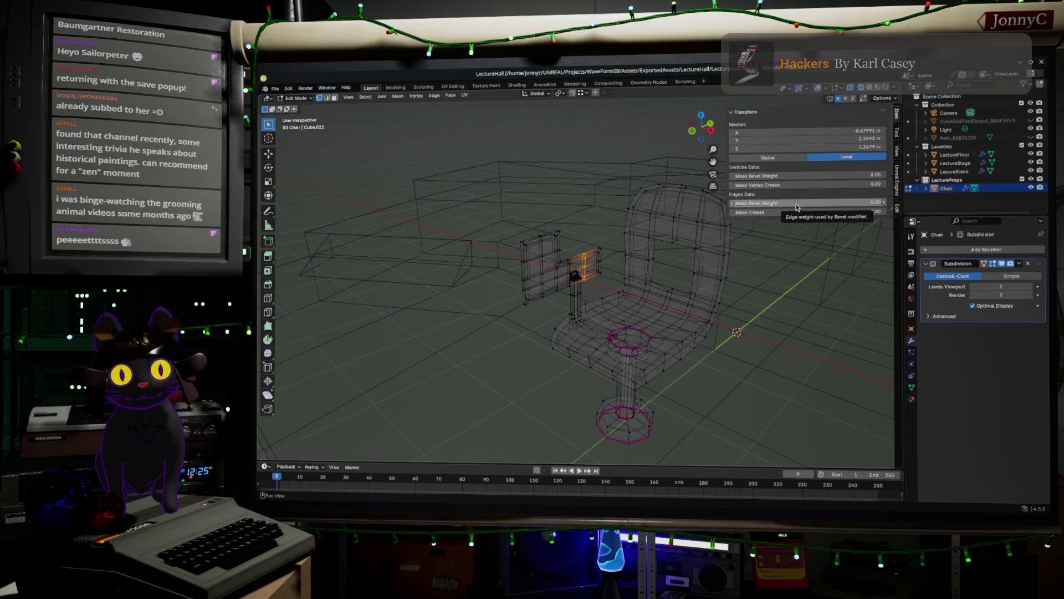
Inspect the chair's armrest up close, then switch to the Baumgartner Restoration YouTube results
right_click(668, 249)
mouse_move(665, 237)
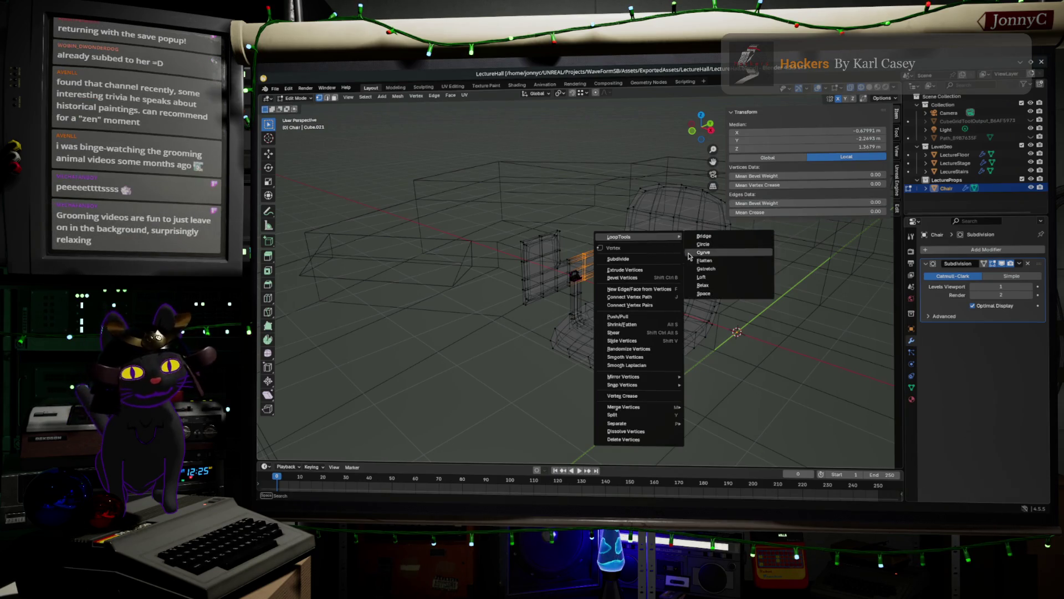
left_click_drag(749, 396, 782, 398)
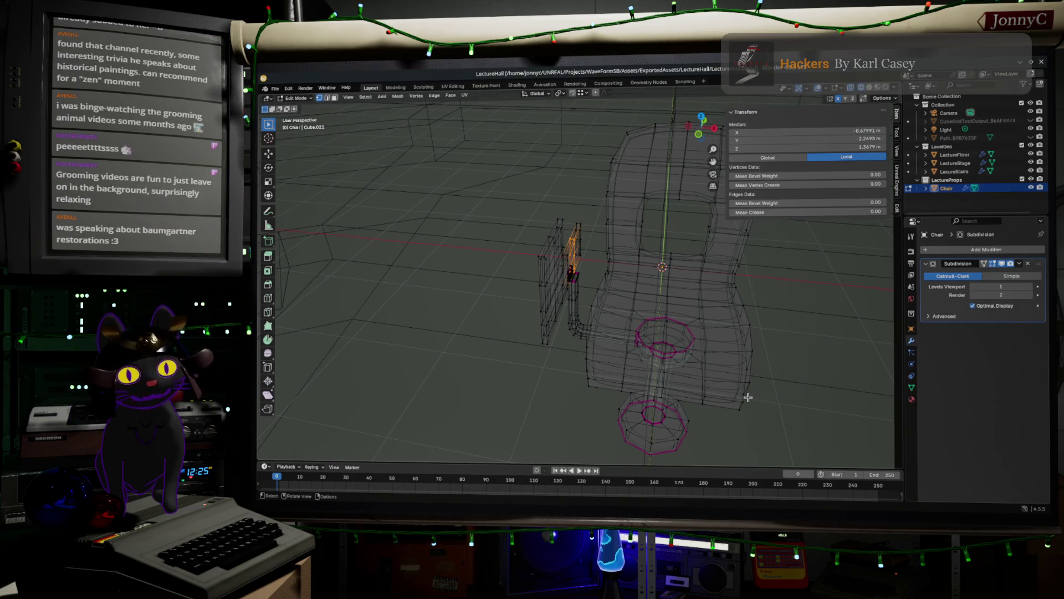
left_click_drag(716, 372, 751, 352)
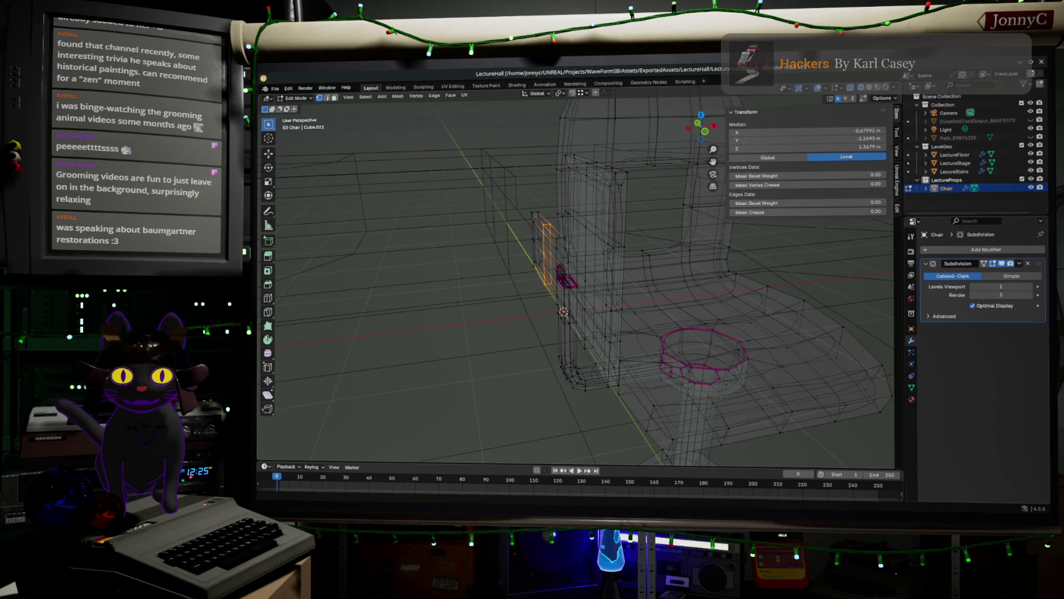
key("alt+Tab")
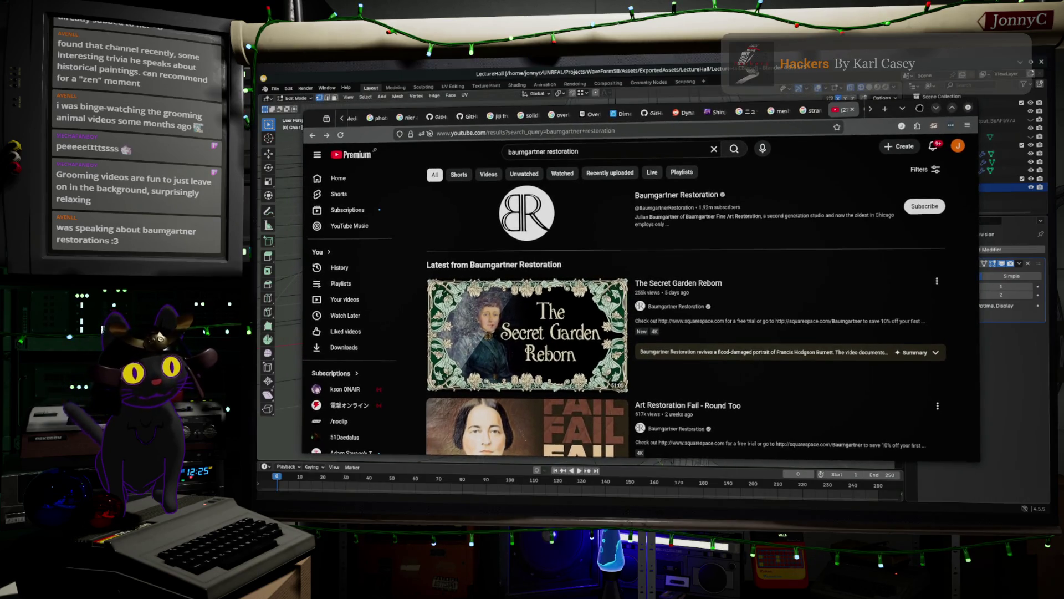
Switch to the other browser tab and search for 'defunctland shapeland'
scroll(849, 114, "down", 1)
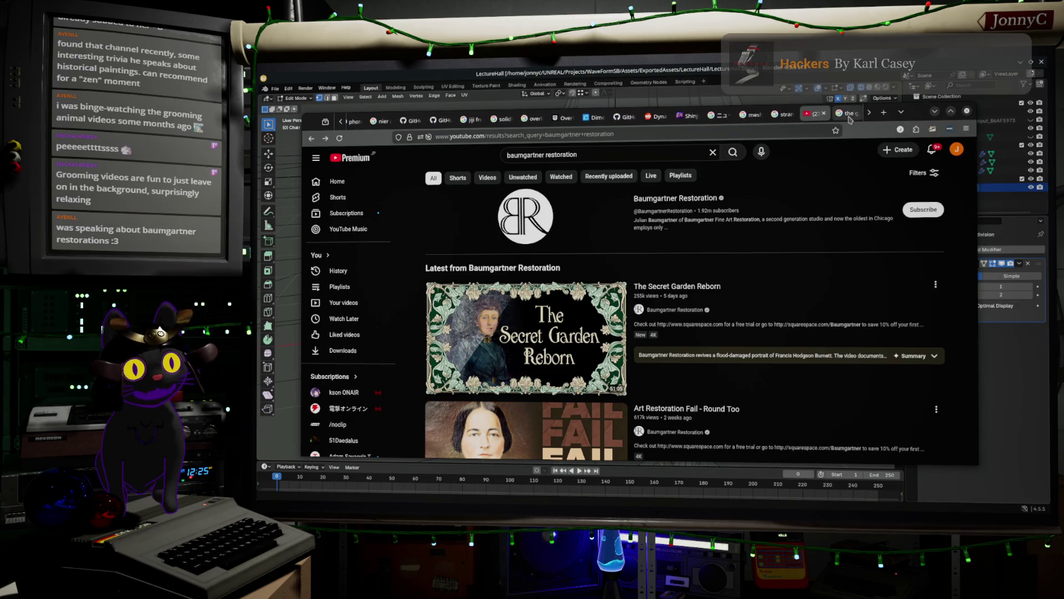
left_click(848, 114)
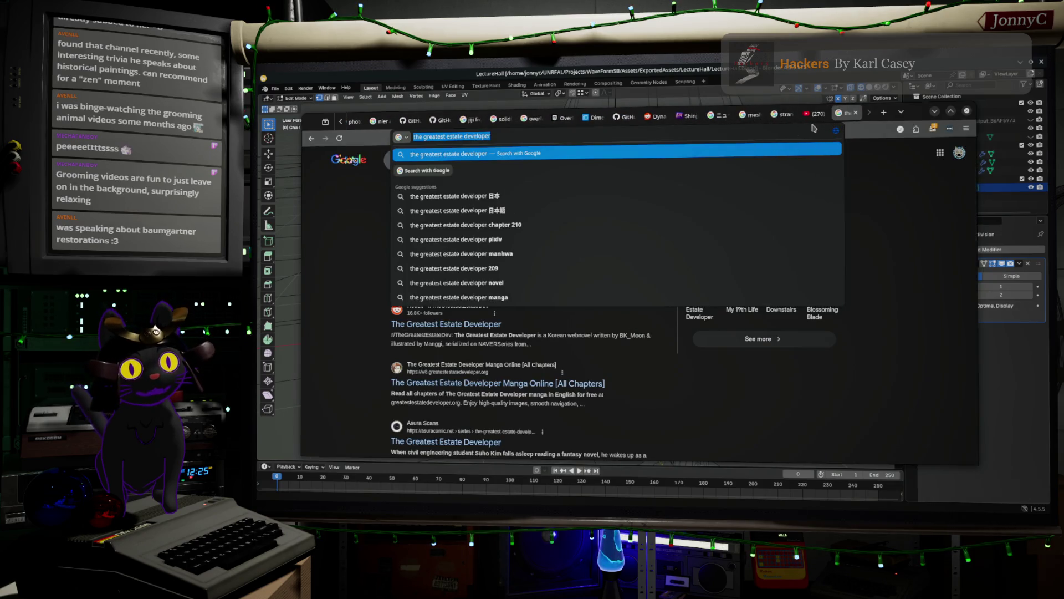
type("defunctland")
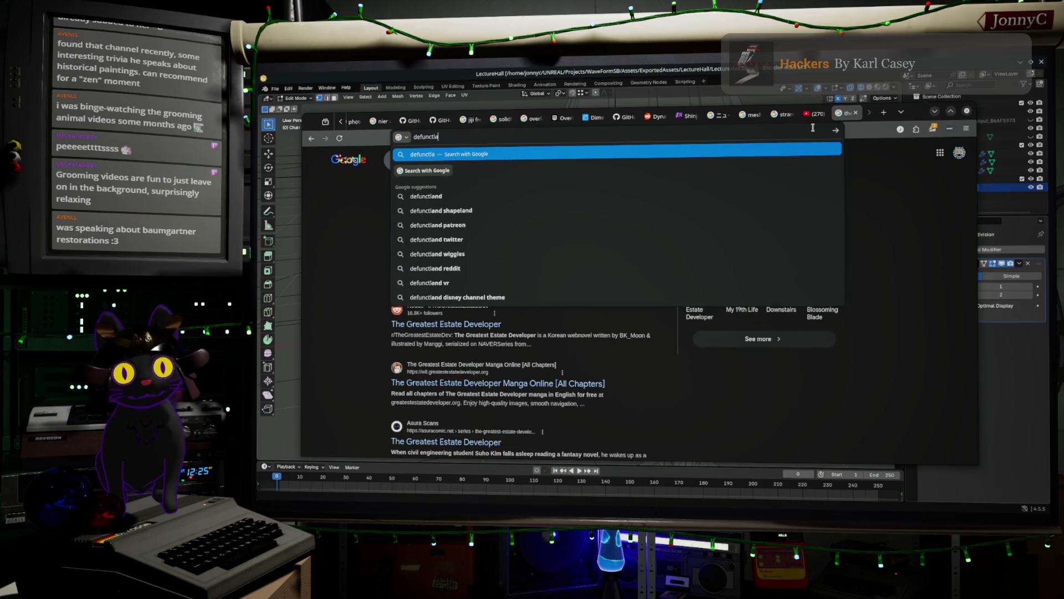
key("Down")
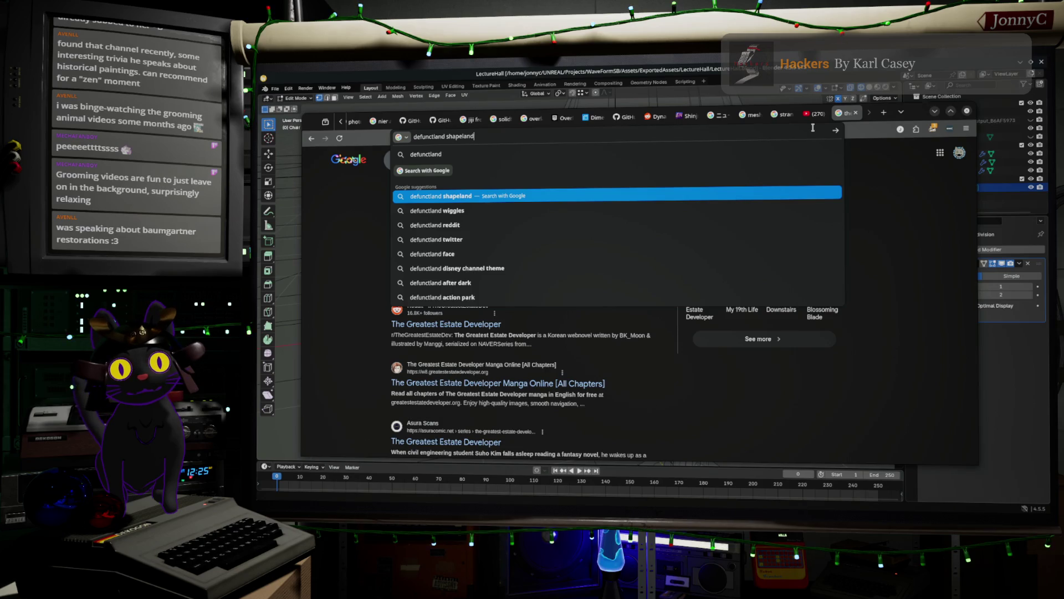
key("Return")
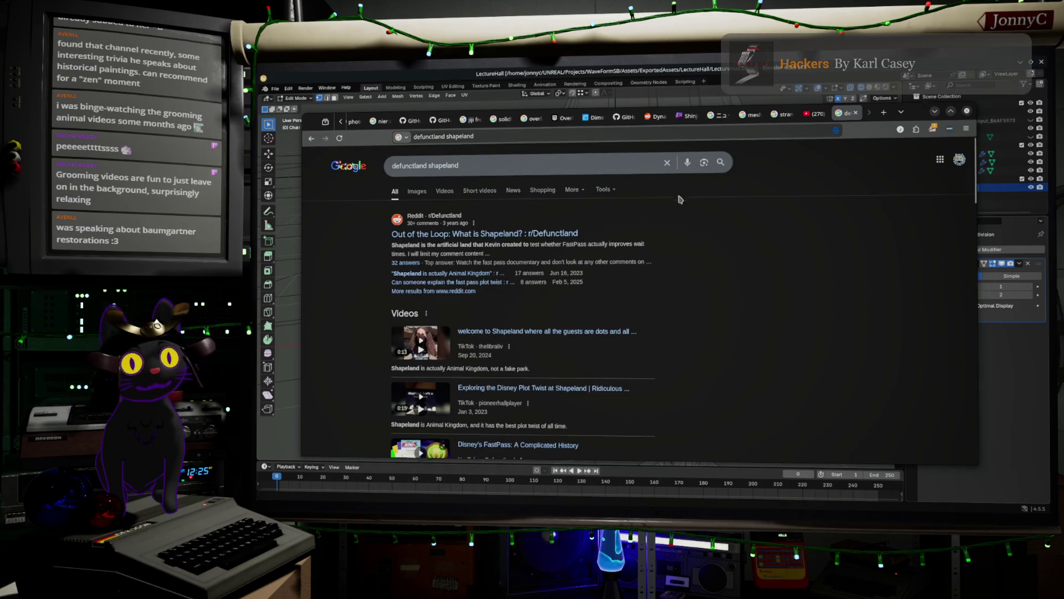
Browse the results, then clear the search and go to YouTube from the suggestions
scroll(650, 216, "down", 1)
scroll(643, 293, "down", 2)
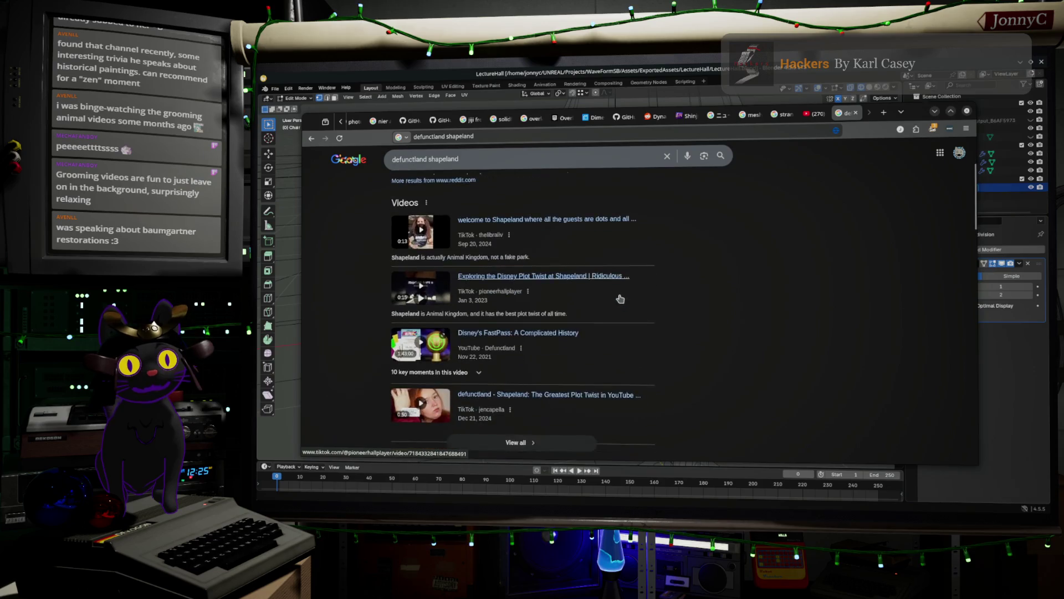
scroll(648, 292, "down", 3)
scroll(696, 276, "up", 3)
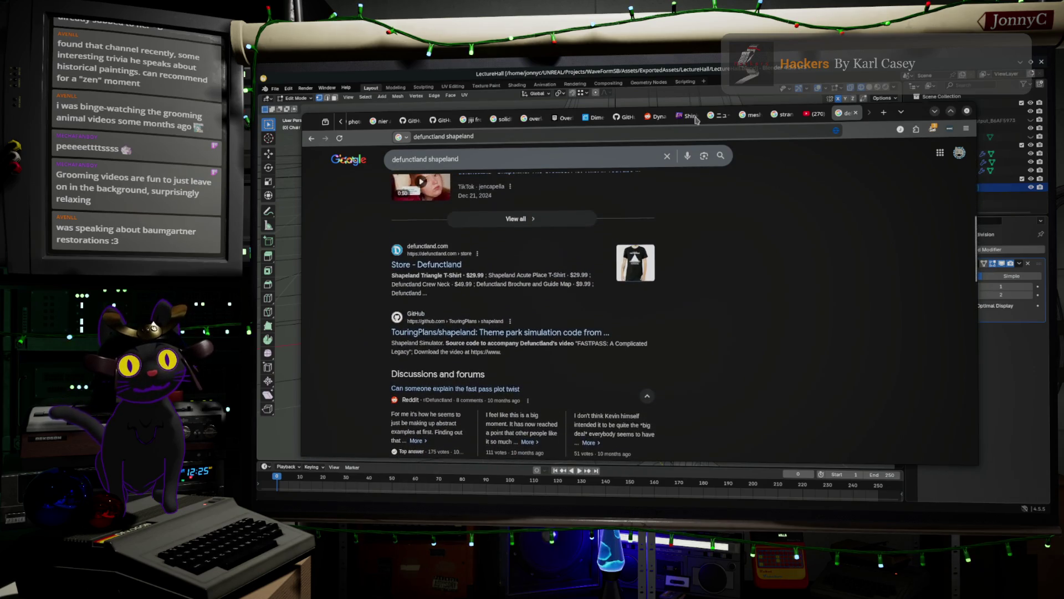
double_click(443, 137)
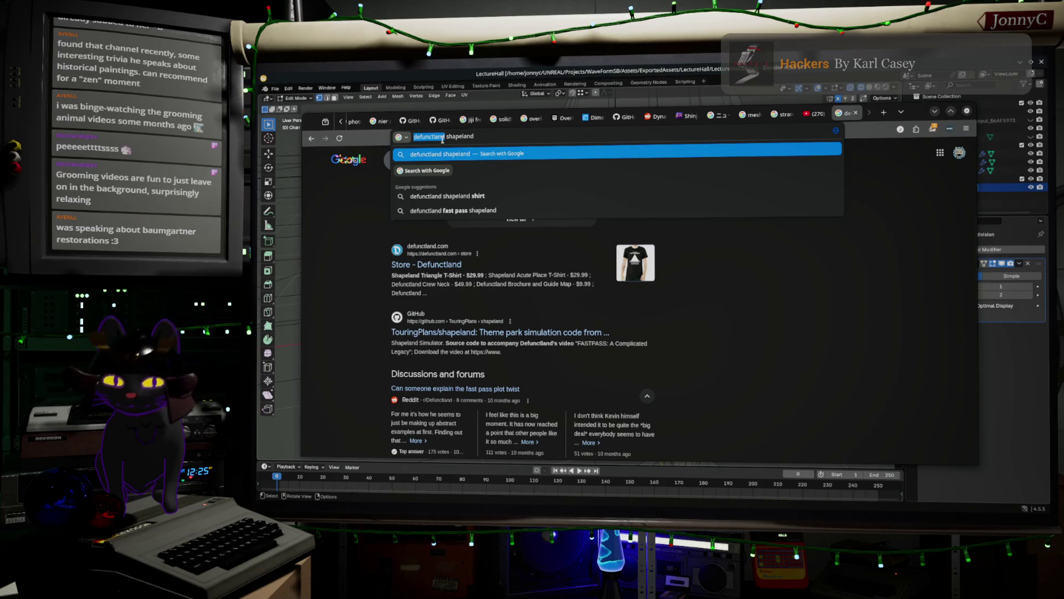
key("BackSpace")
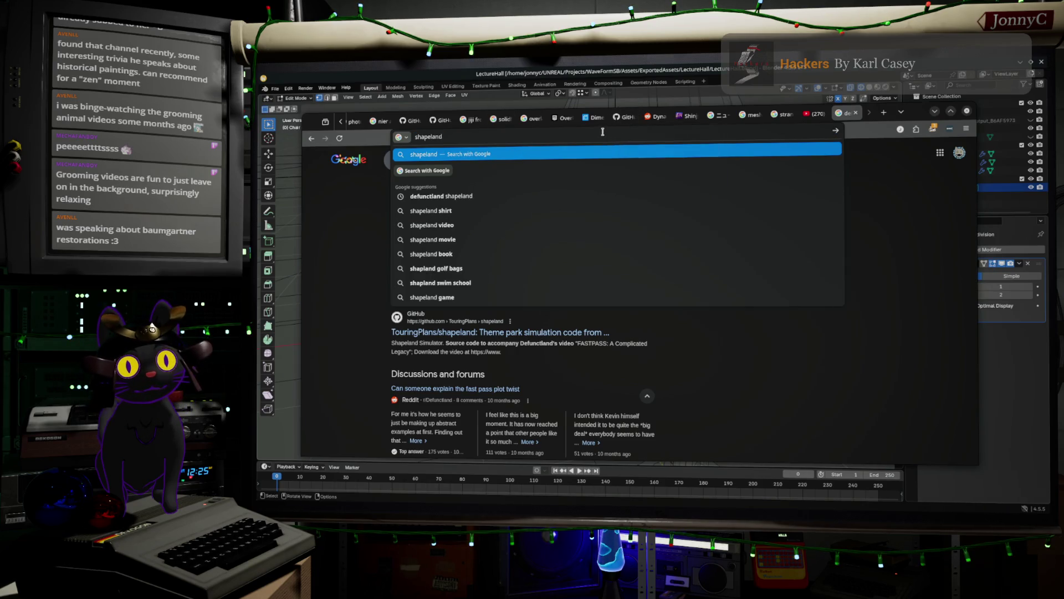
key("ctrl+a")
type("you")
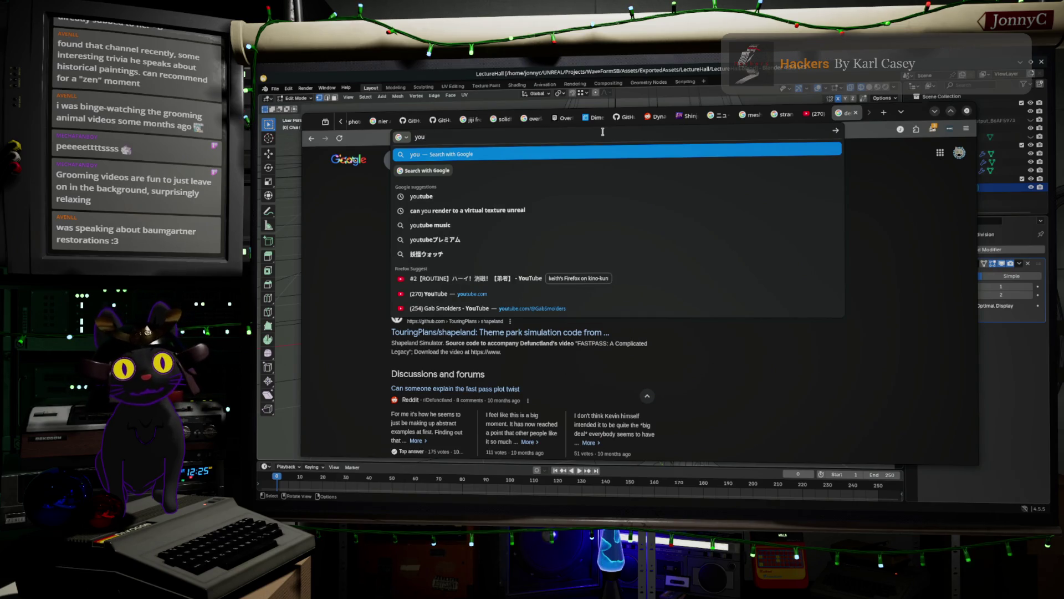
left_click(537, 283)
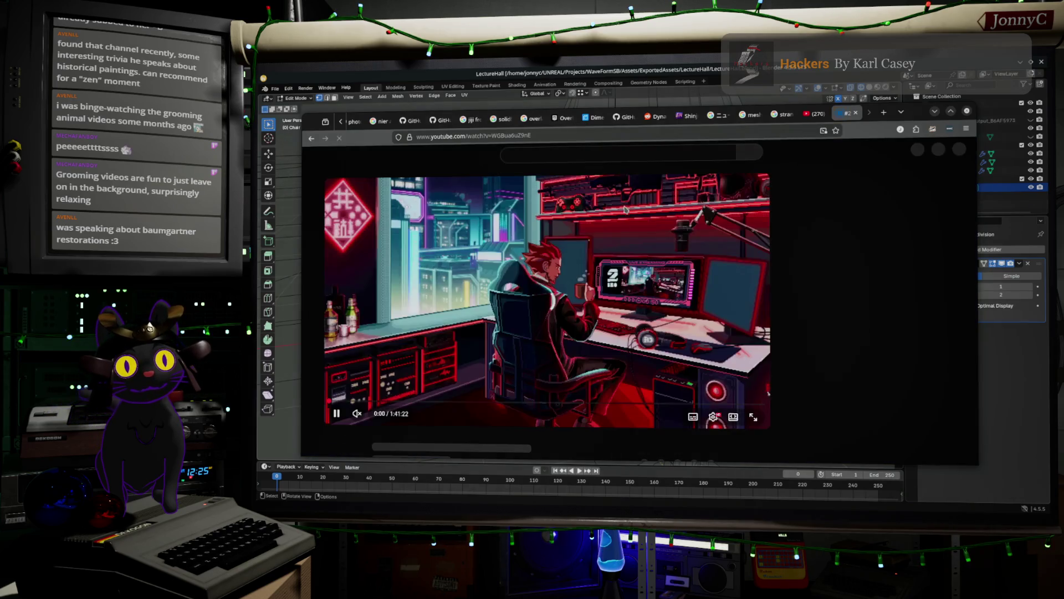
Search YouTube for 'defunctland', open the Defunctland channel page, then minimize Firefox
left_click(619, 155)
type("defunctland")
key("Return")
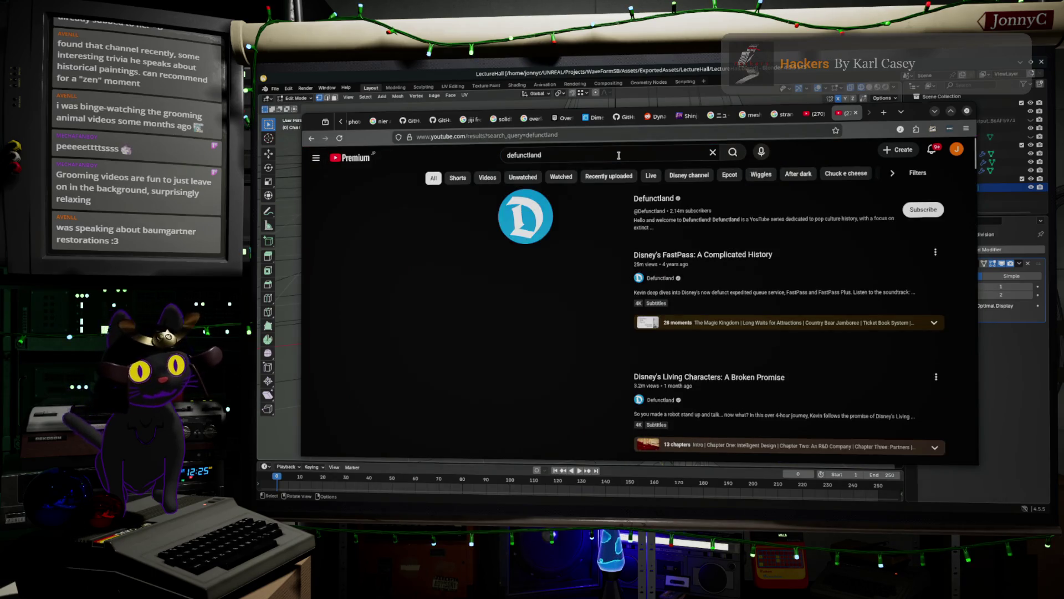
left_click(544, 229)
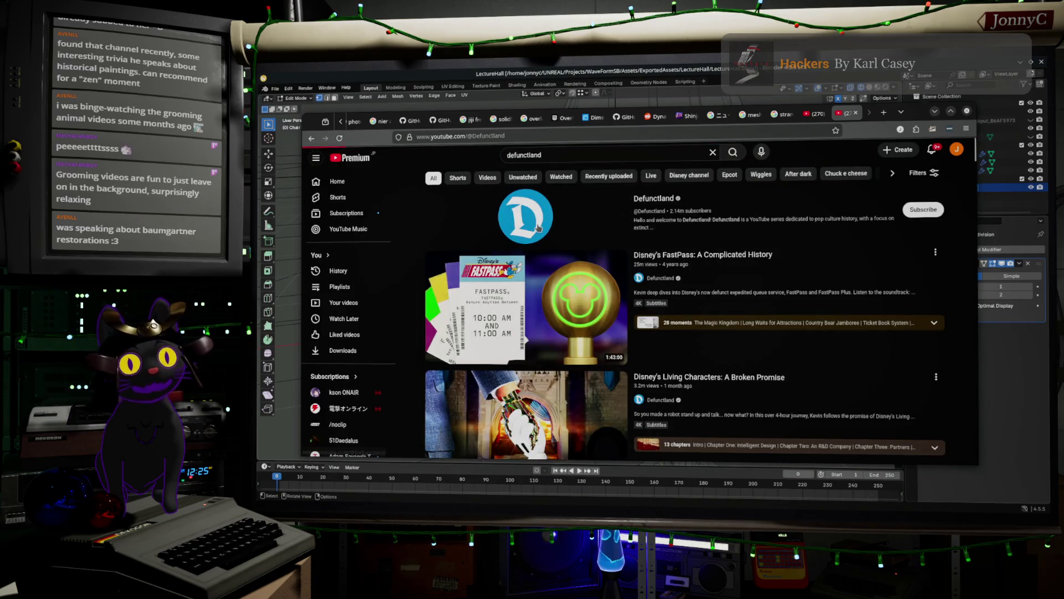
scroll(665, 278, "down", 2)
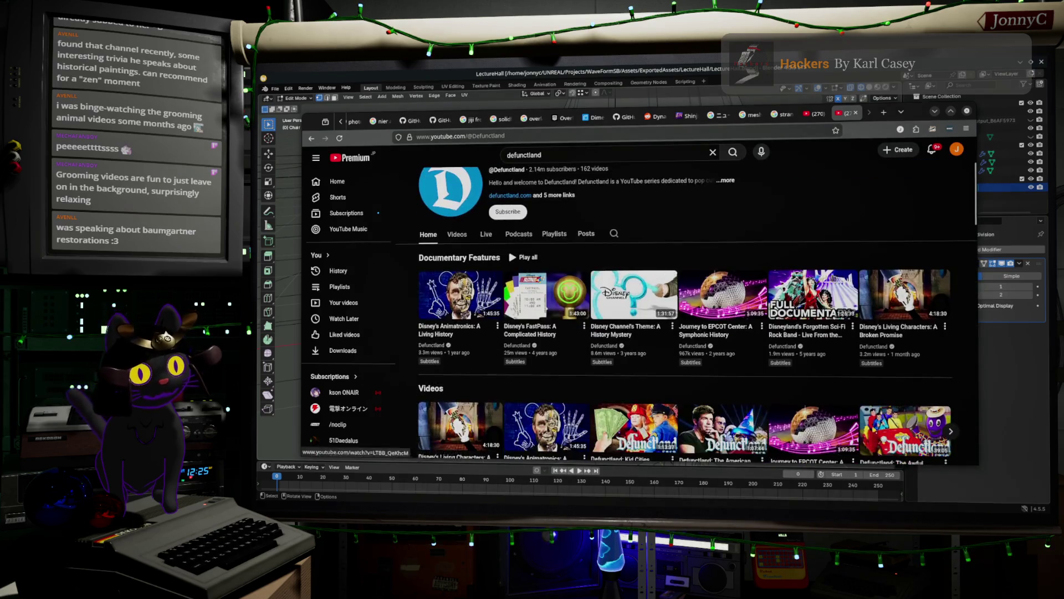
scroll(568, 235, "down", 3)
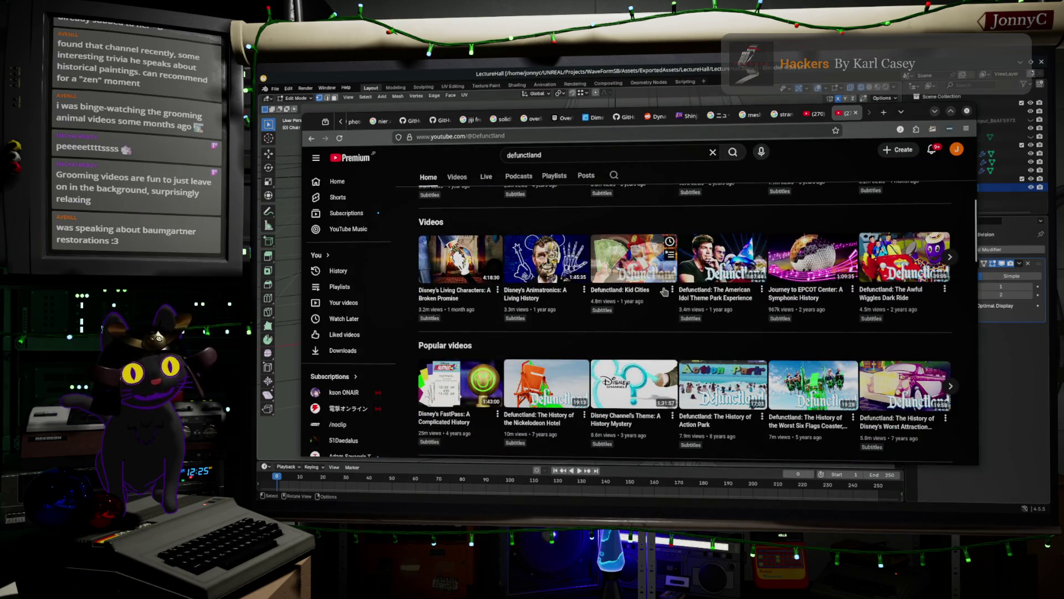
left_click(935, 112)
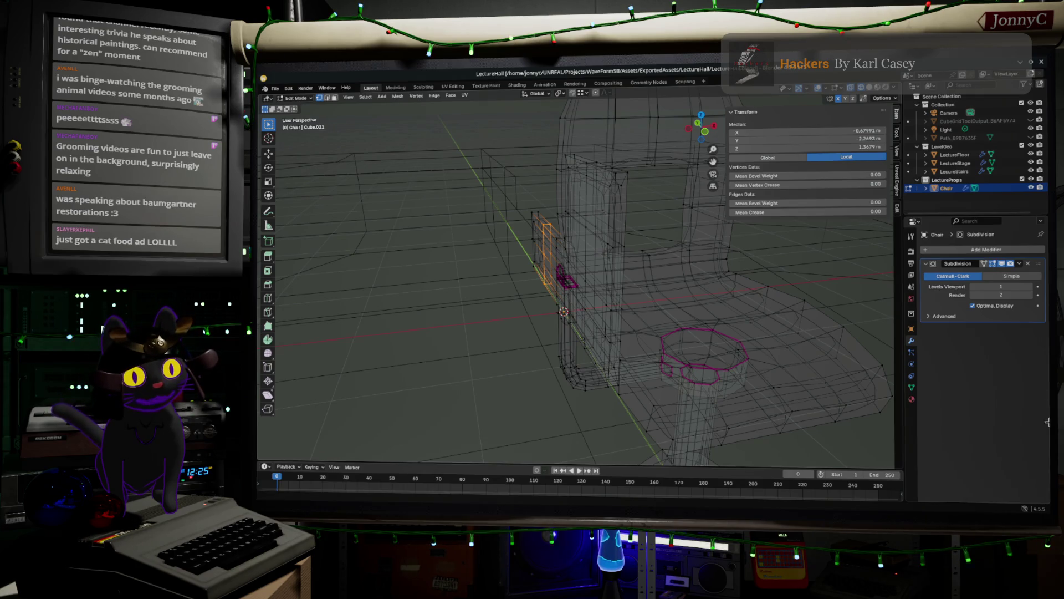
Leave Edit Mode, frame the whole chair, and bring up its Unreal Engine exporter settings
scroll(694, 322, "up", 5)
left_click_drag(694, 322, 736, 346)
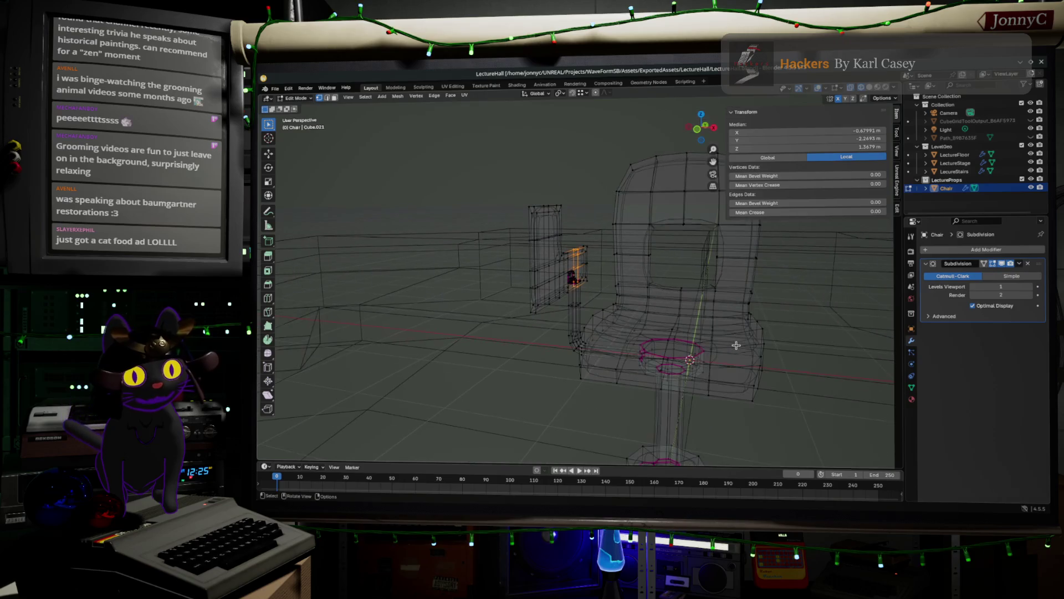
key("Tab")
key("KP_Decimal")
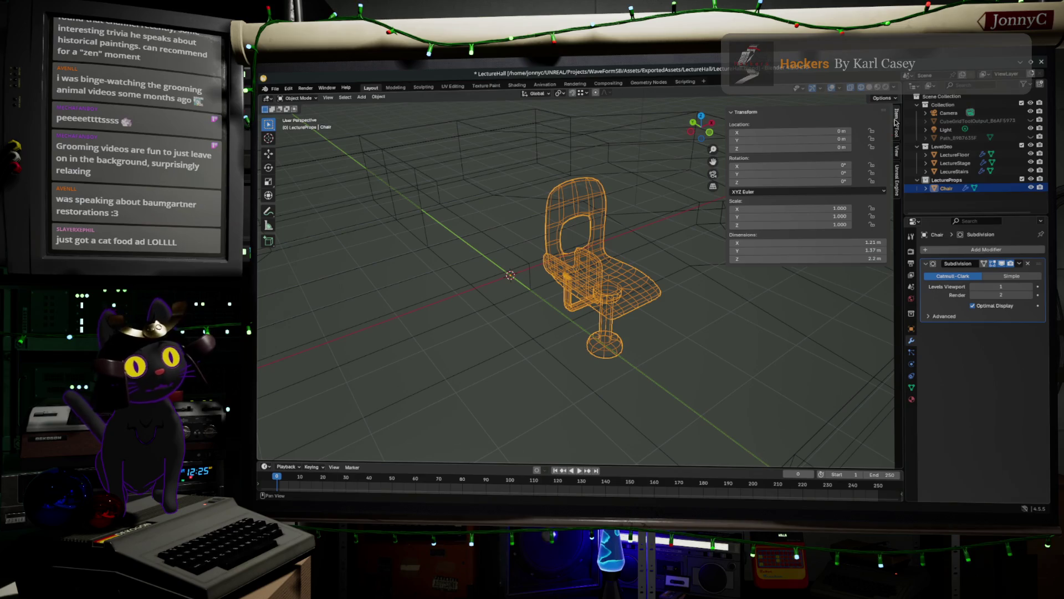
left_click(896, 180)
Set the chair's Unreal export type to Export recursive
scroll(829, 309, "down", 3)
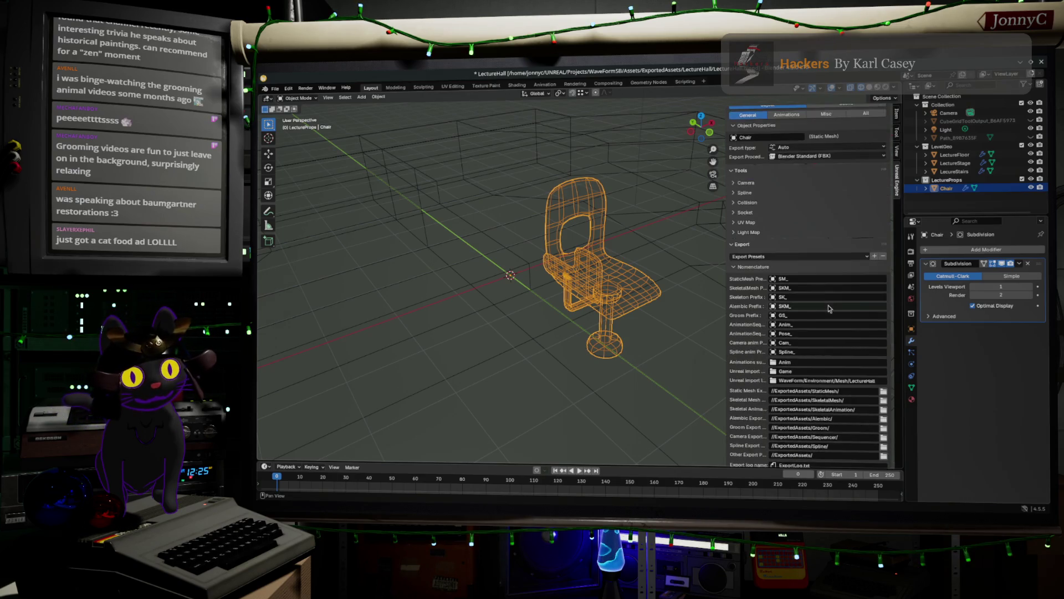
scroll(830, 309, "down", 8)
scroll(802, 229, "up", 12)
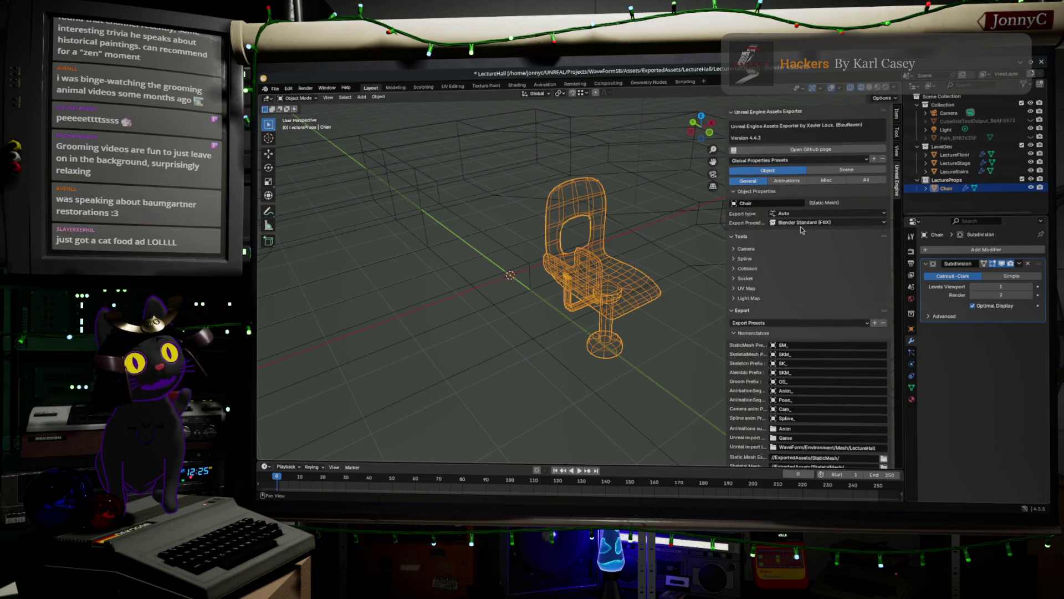
left_click(805, 213)
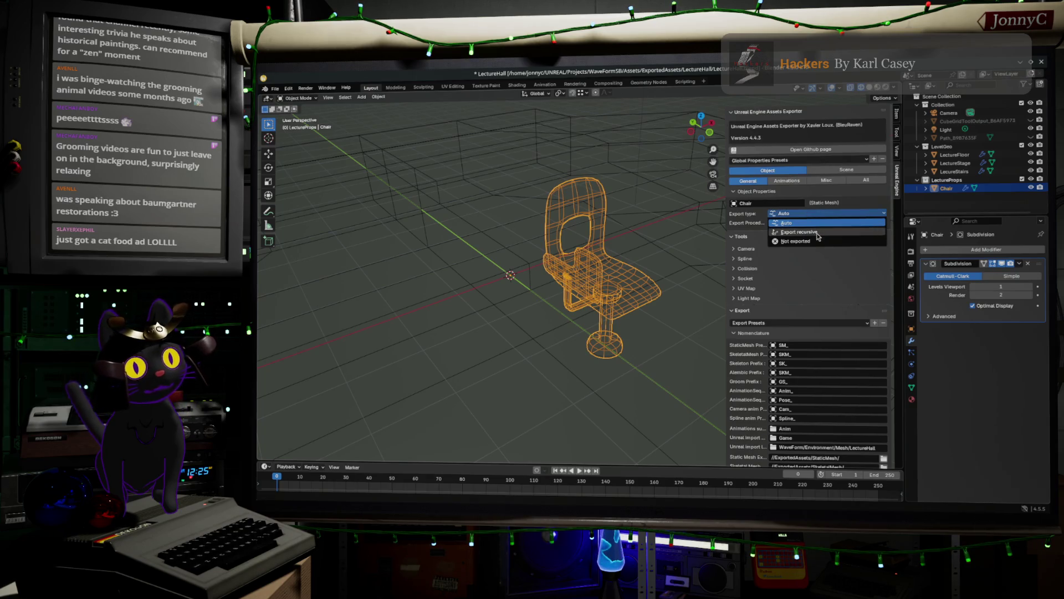
left_click(817, 233)
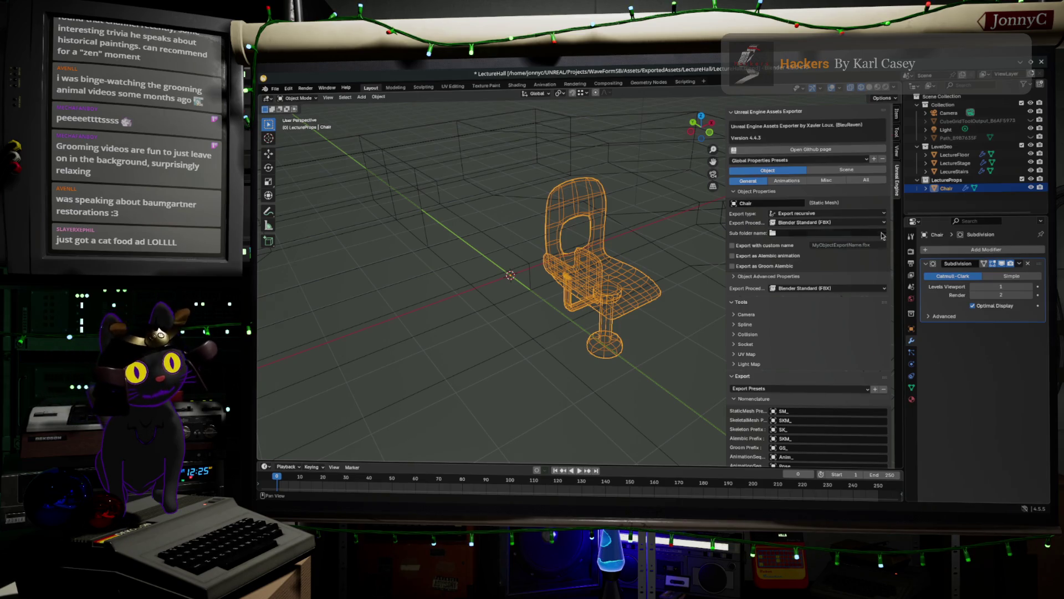
Export the chair assets for Unreal Engine and paste the copied import command into Unreal's console
scroll(877, 244, "down", 15)
left_click(805, 414)
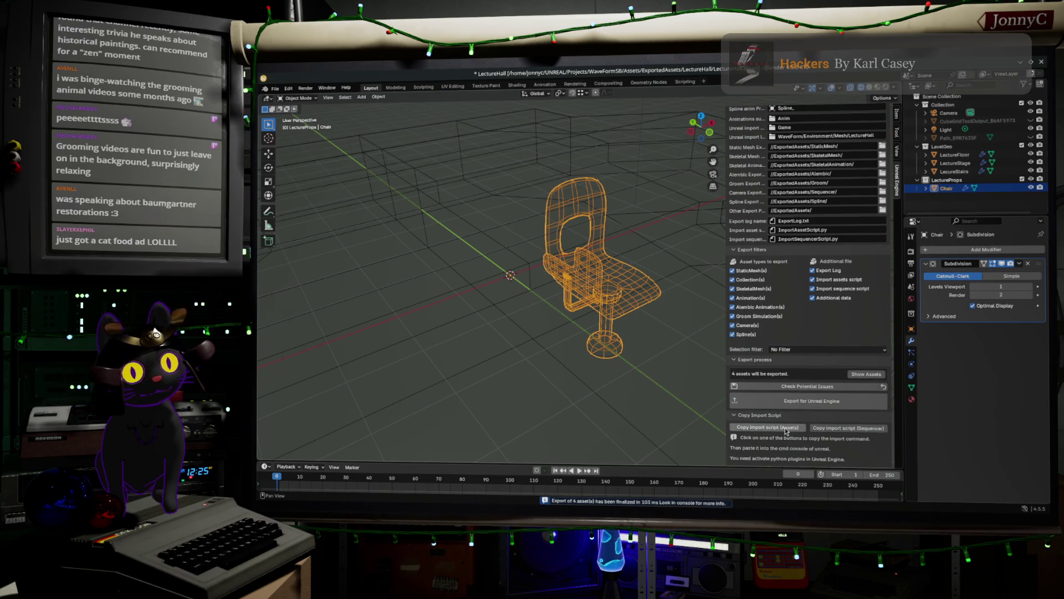
left_click(785, 428)
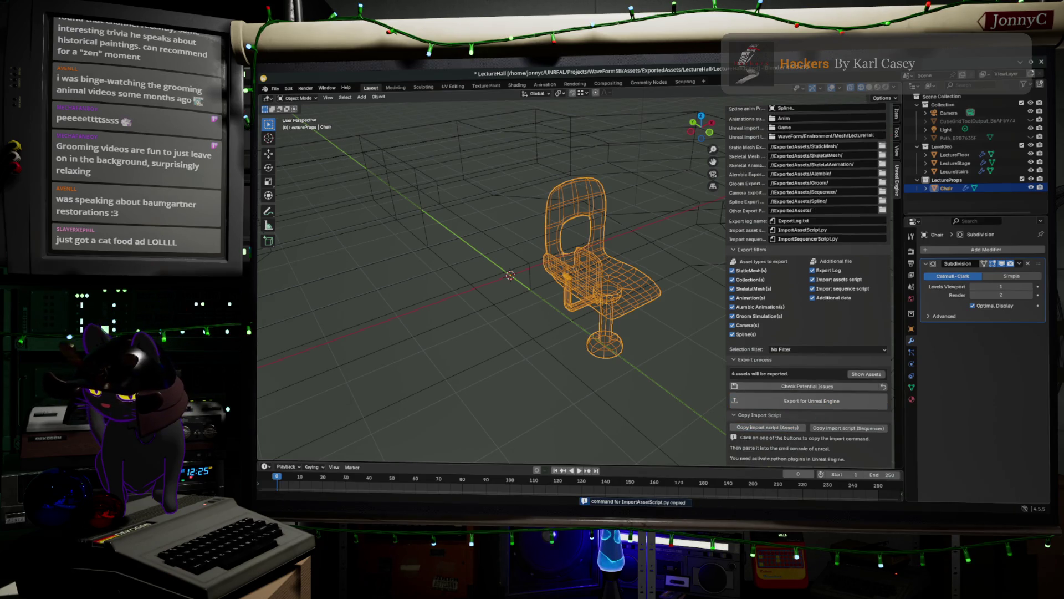
key("alt+Tab")
left_click(533, 496)
key("ctrl+v")
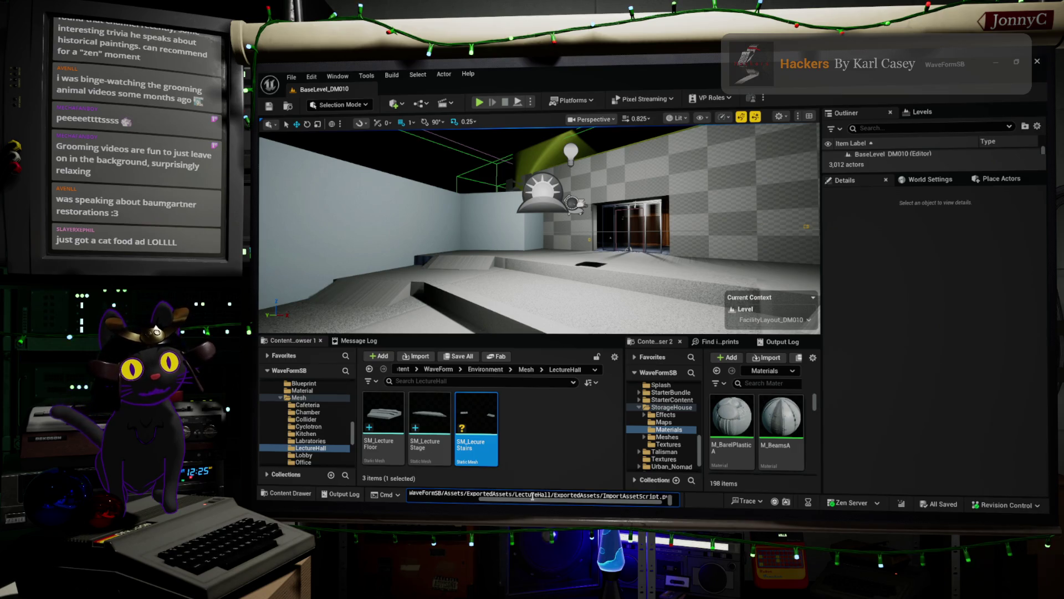
Run the import script to bring SM_Chair into LectureHall, then delete the four spawned actors
key("Return")
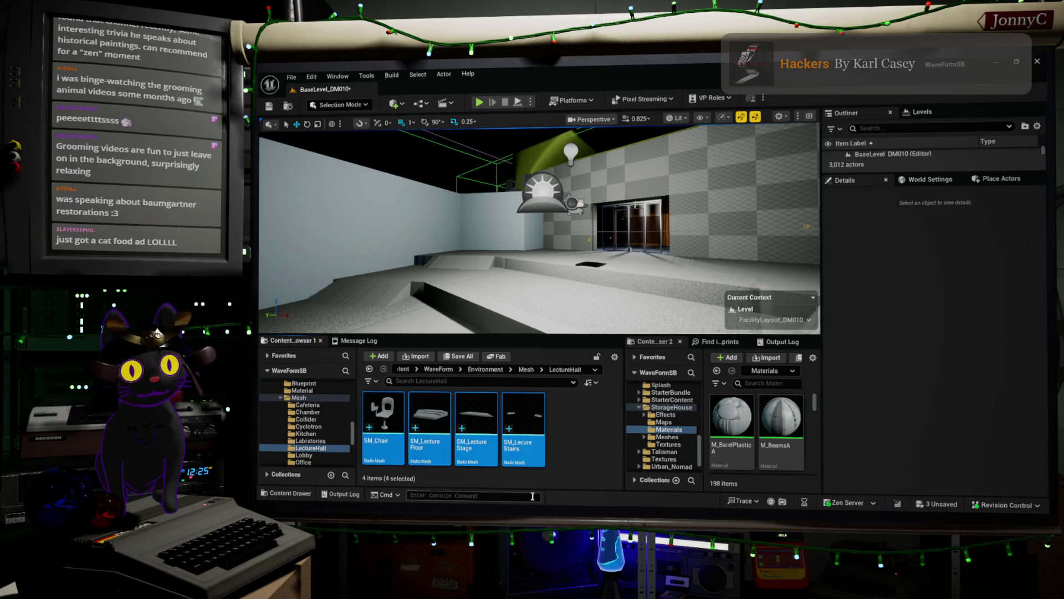
mouse_move(529, 268)
left_mouse_down()
mouse_move(599, 275)
mouse_move(577, 281)
left_mouse_up()
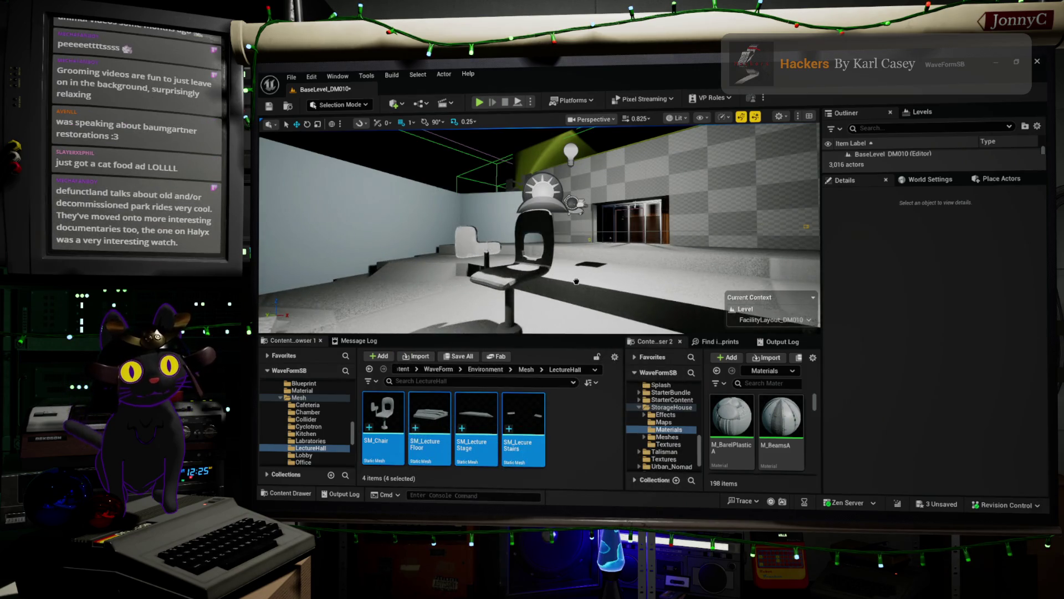
key("Delete")
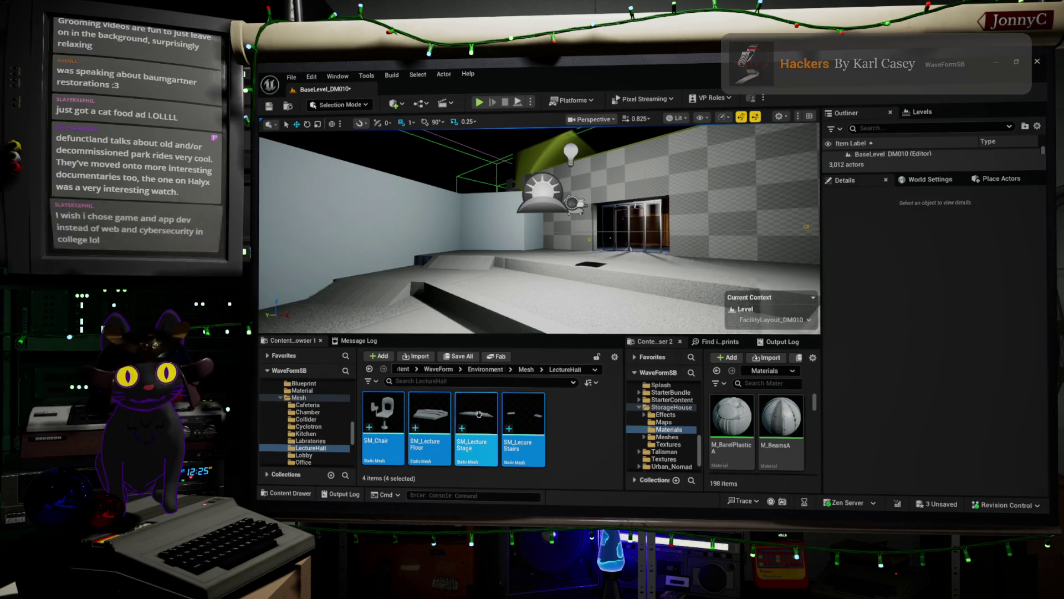
Drag SM_Chair from the Content Browser into the lecture hall level
mouse_move(389, 408)
mouse_move(388, 408)
left_mouse_down()
mouse_move(516, 261)
mouse_move(519, 286)
left_mouse_up()
scroll(519, 286, "down", 5)
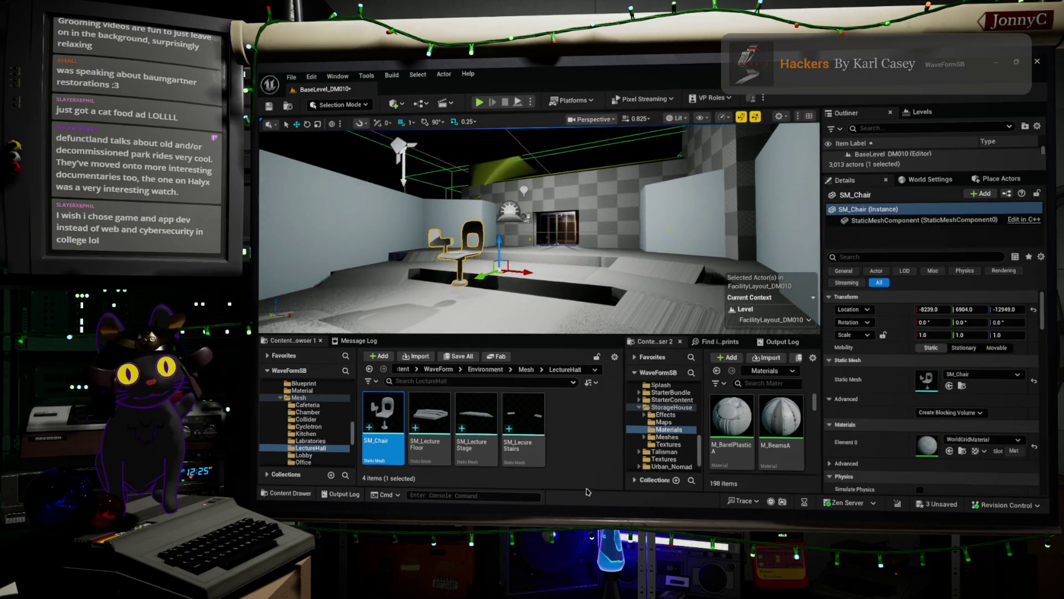
Drag the chair's Z gizmo down to lower it to Z -13000 on the floor
left_click_drag(508, 242, 515, 251)
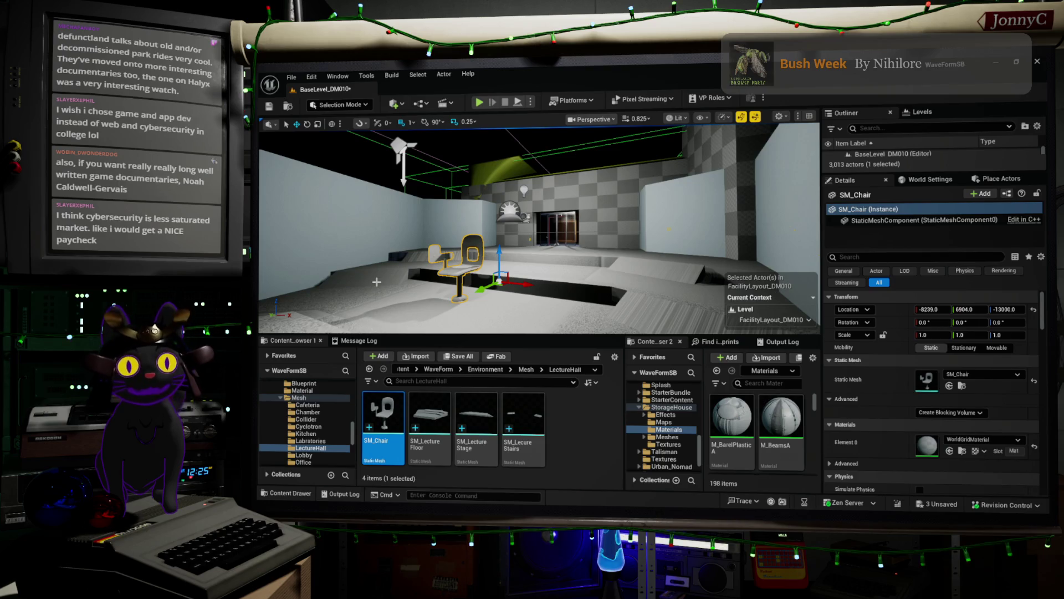
scroll(669, 228, "up", 5)
Fly close to the chair base and nudge it up to Z -12997 so it rests on the floor
left_click_drag(538, 227, 487, 211)
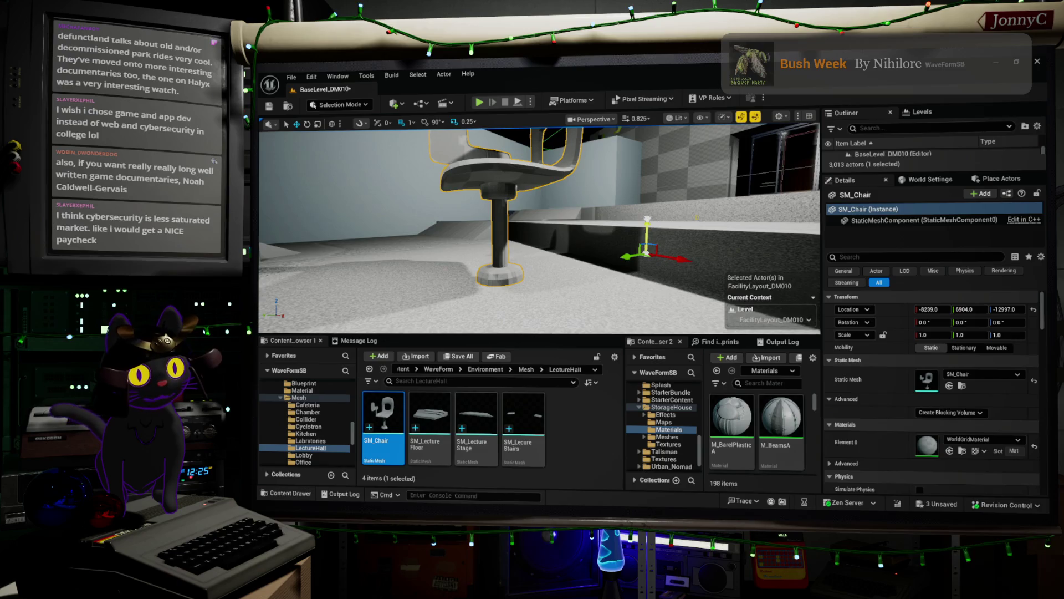
left_click_drag(646, 227, 640, 224)
key("d")
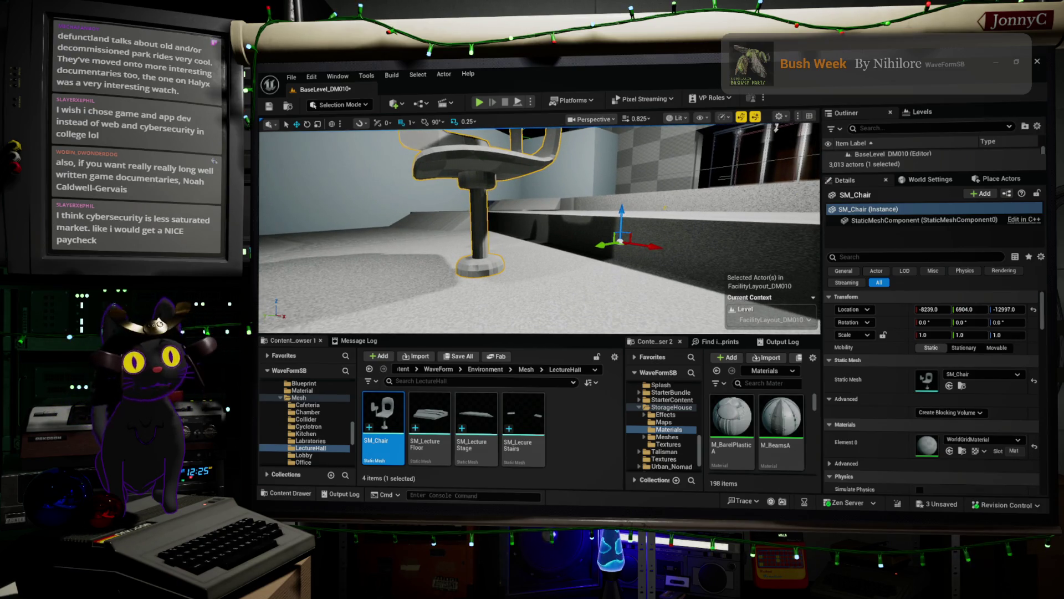
key("a")
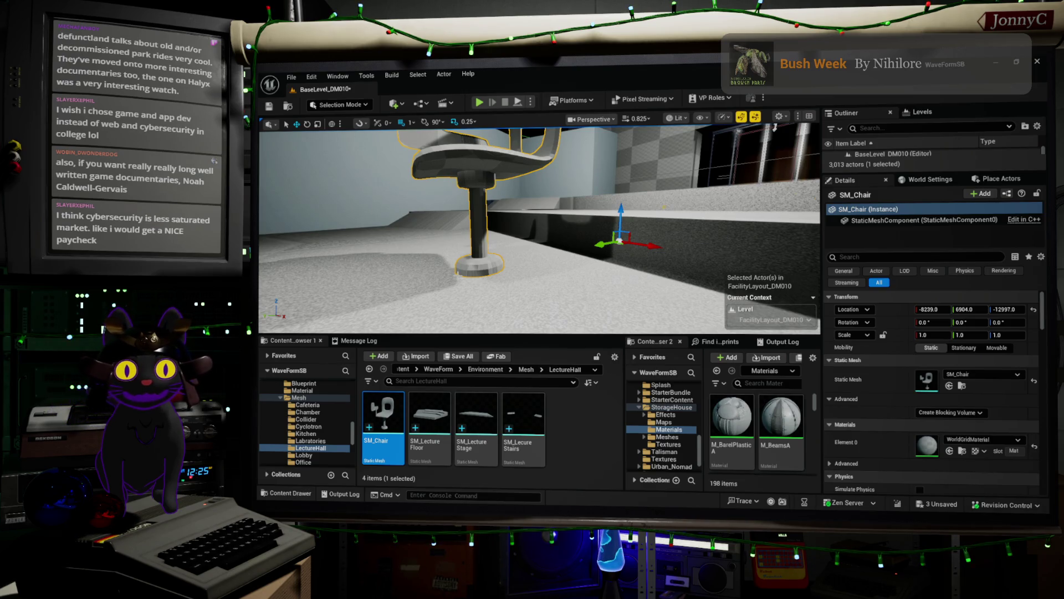
scroll(435, 280, "down", 5)
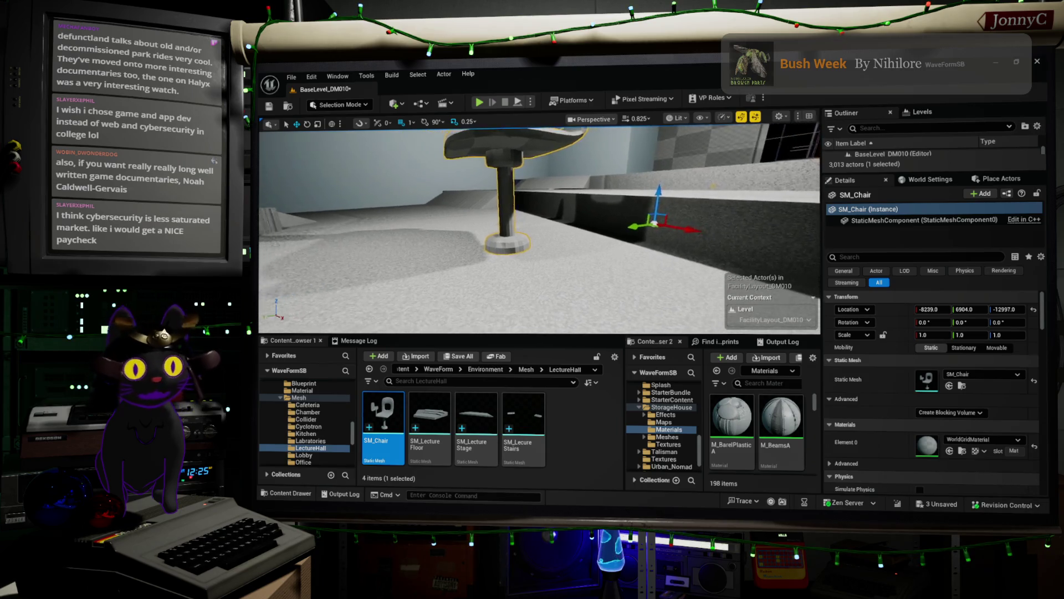
scroll(407, 300, "down", 1)
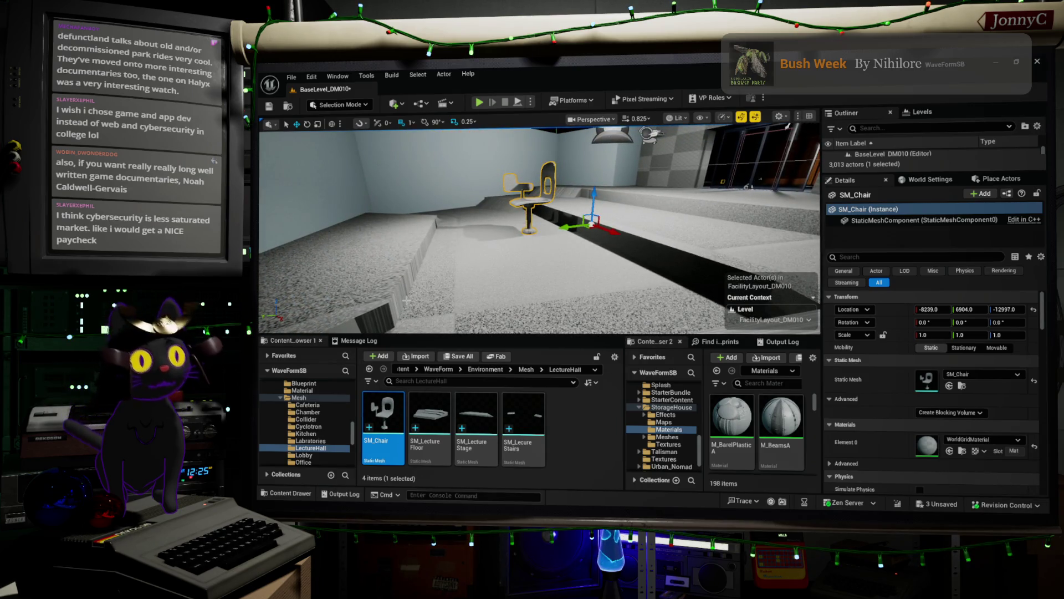
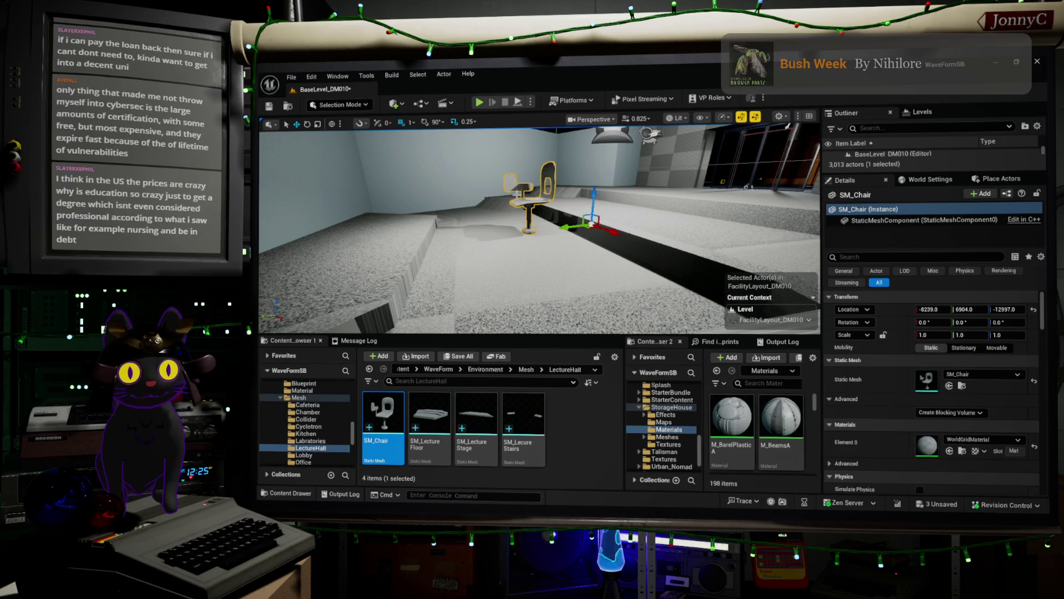
Inspect SM_Chair from its base, from above and against the back wall, then widen Content Browser 2 to three materials
scroll(539, 227, "up", 5)
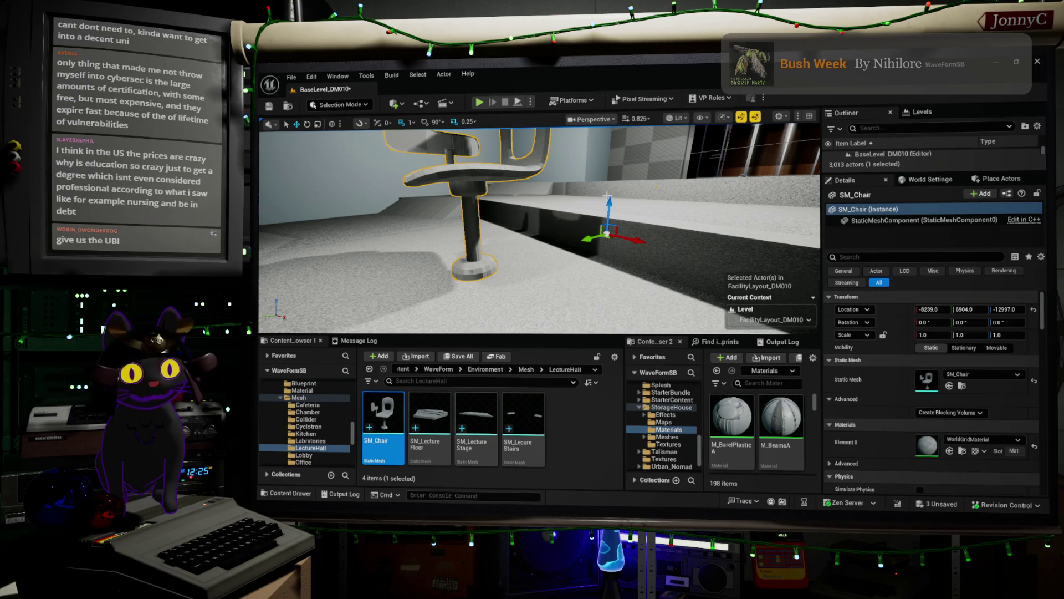
mouse_move(597, 173)
left_mouse_down()
mouse_move(577, 156)
mouse_move(565, 183)
mouse_move(510, 194)
mouse_move(527, 184)
left_mouse_up()
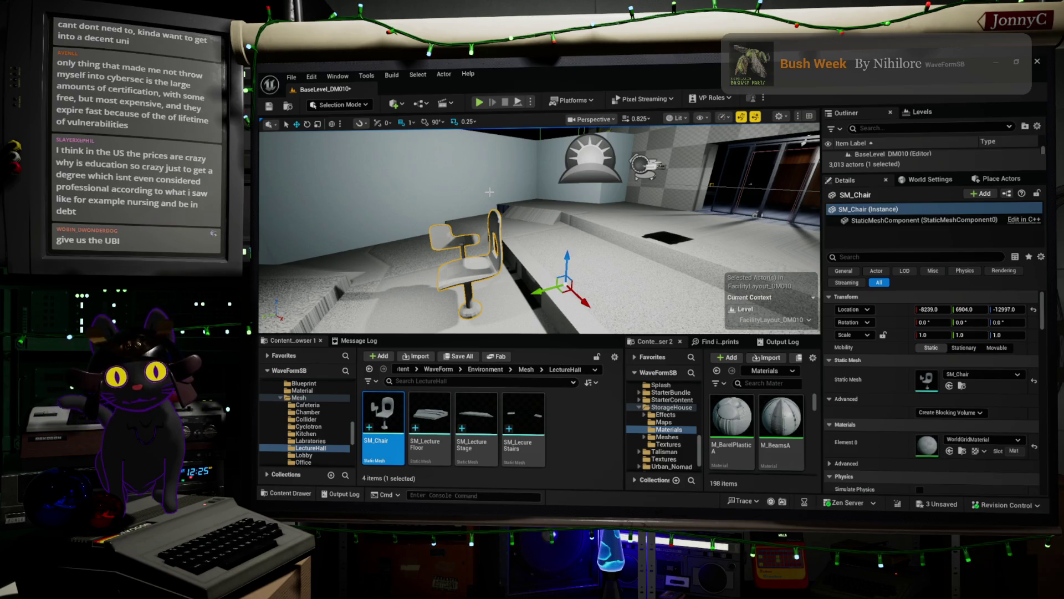
scroll(336, 279, "down", 2)
left_click_drag(336, 280, 376, 255)
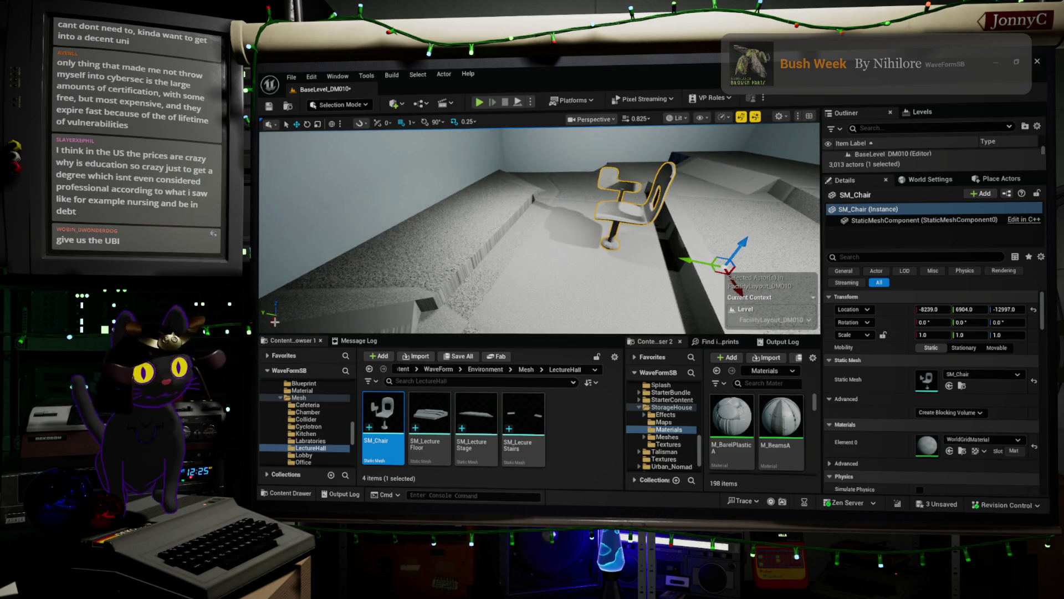
left_click_drag(286, 315, 454, 289)
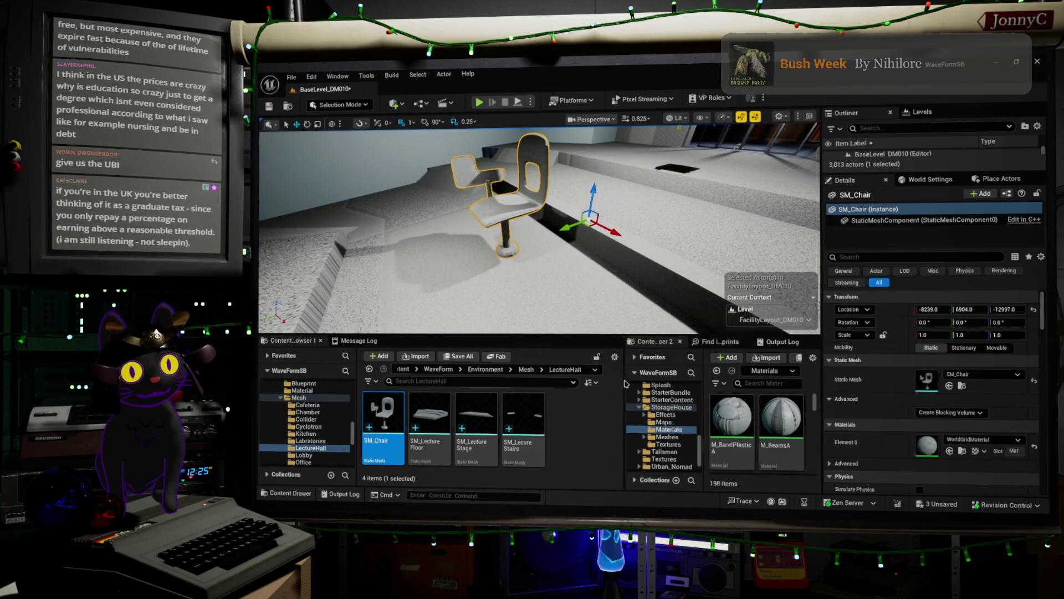
left_click_drag(627, 393, 575, 399)
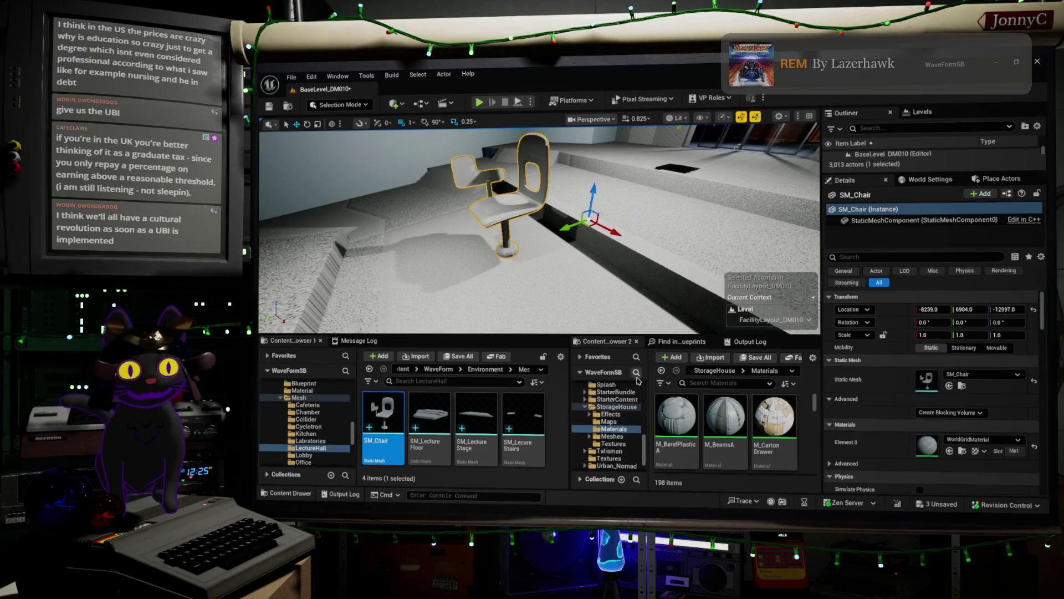
Focus the Search Materials box, then fly the camera in close beside SM_Chair's side
left_click(698, 382)
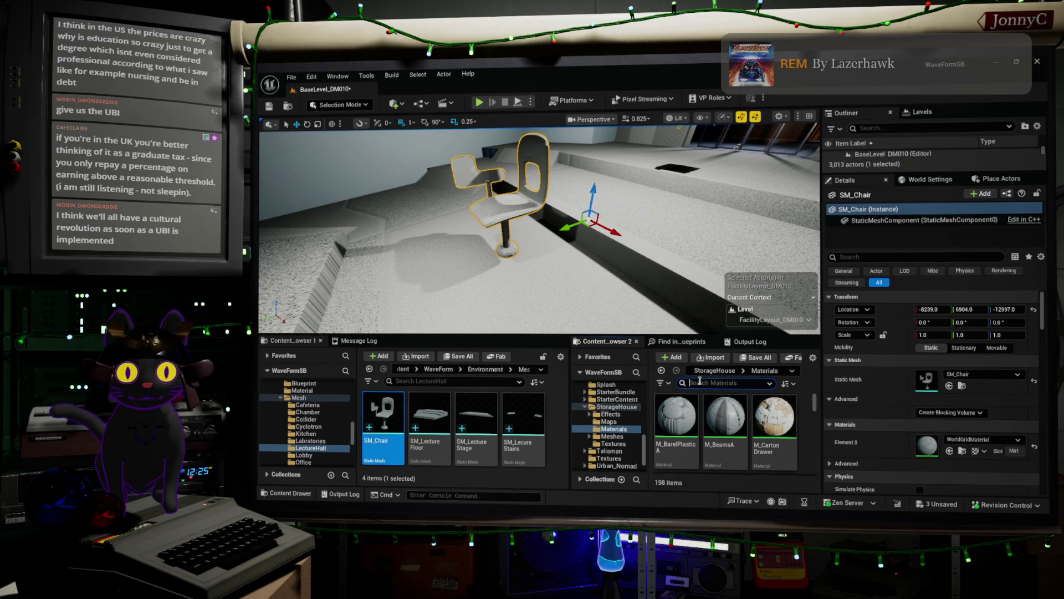
left_click(699, 382)
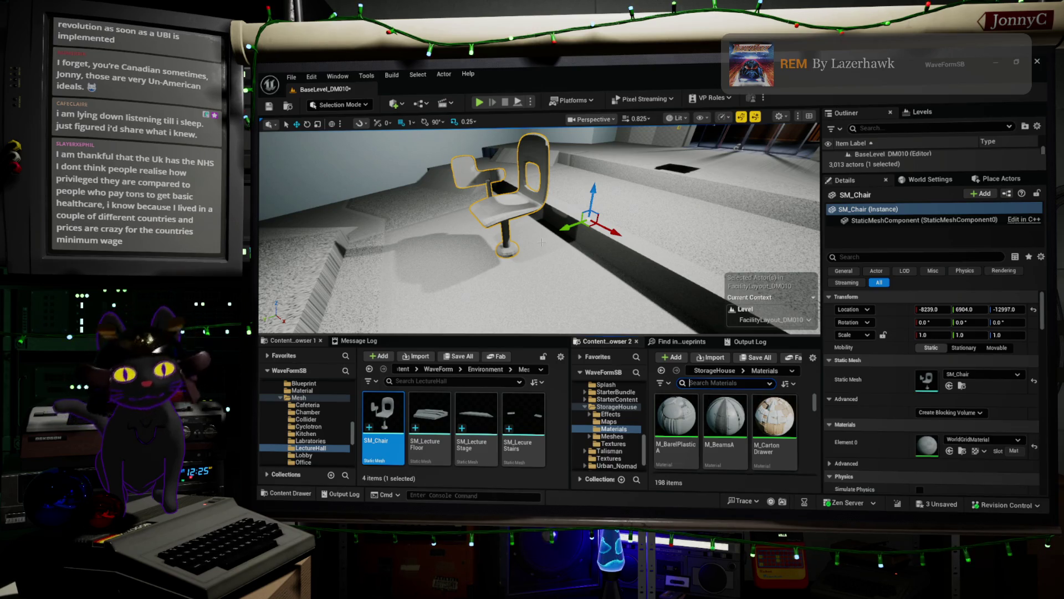
mouse_move(509, 190)
left_mouse_down()
mouse_move(543, 184)
mouse_move(508, 191)
mouse_move(508, 158)
mouse_move(539, 242)
left_mouse_up()
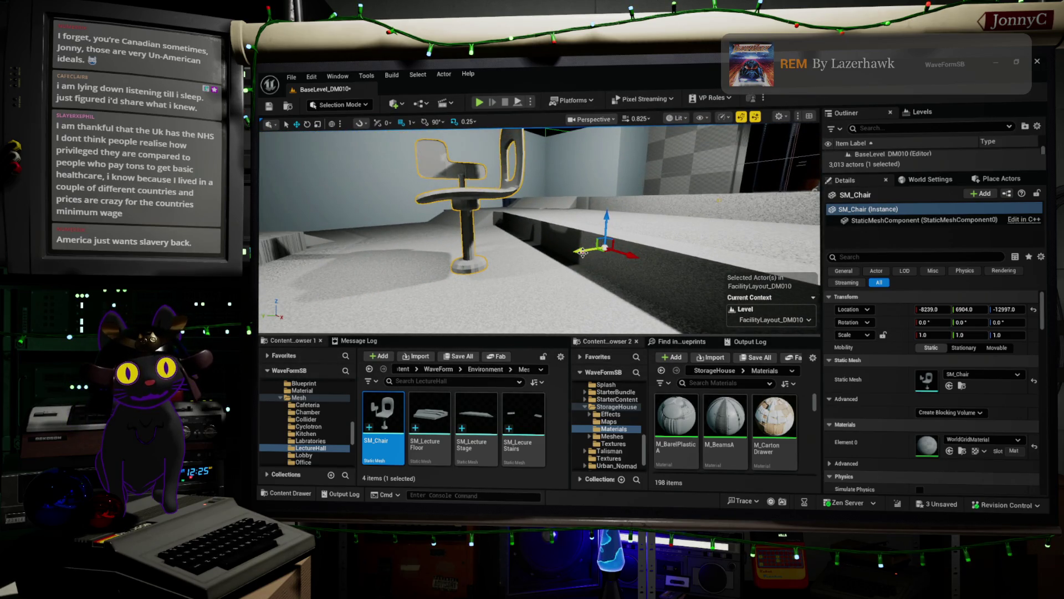
scroll(607, 403, "up", 5)
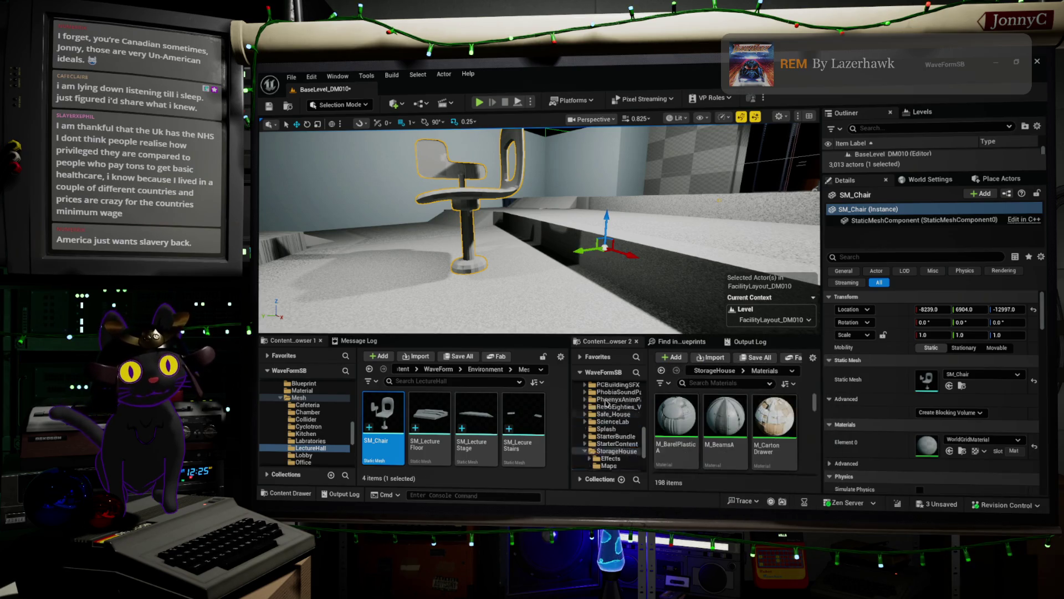
Open the top-level Content folder and search all content for 'chair'
scroll(608, 403, "up", 10)
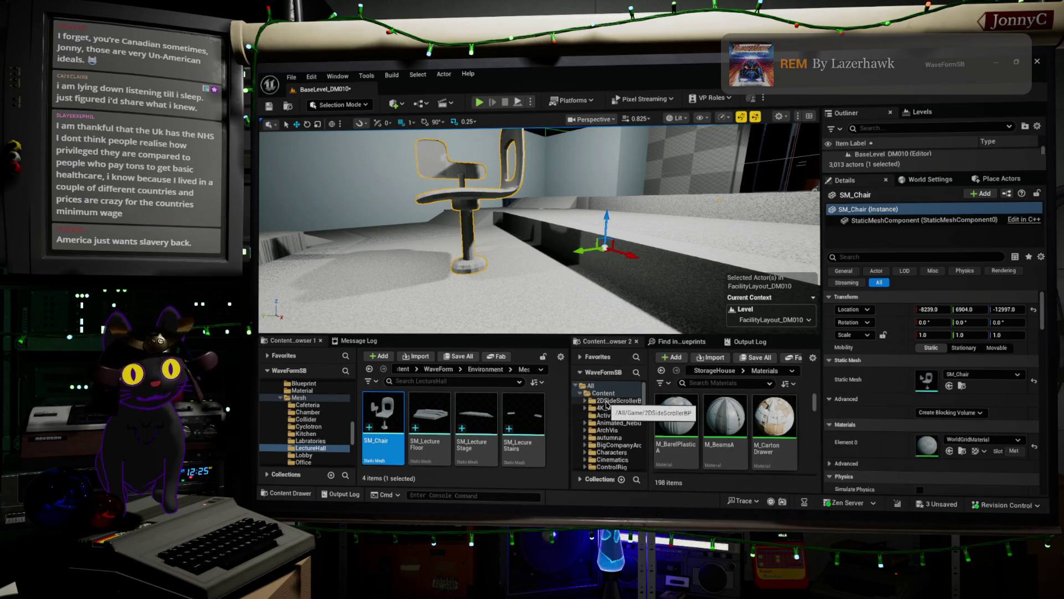
double_click(607, 397)
left_click(716, 384)
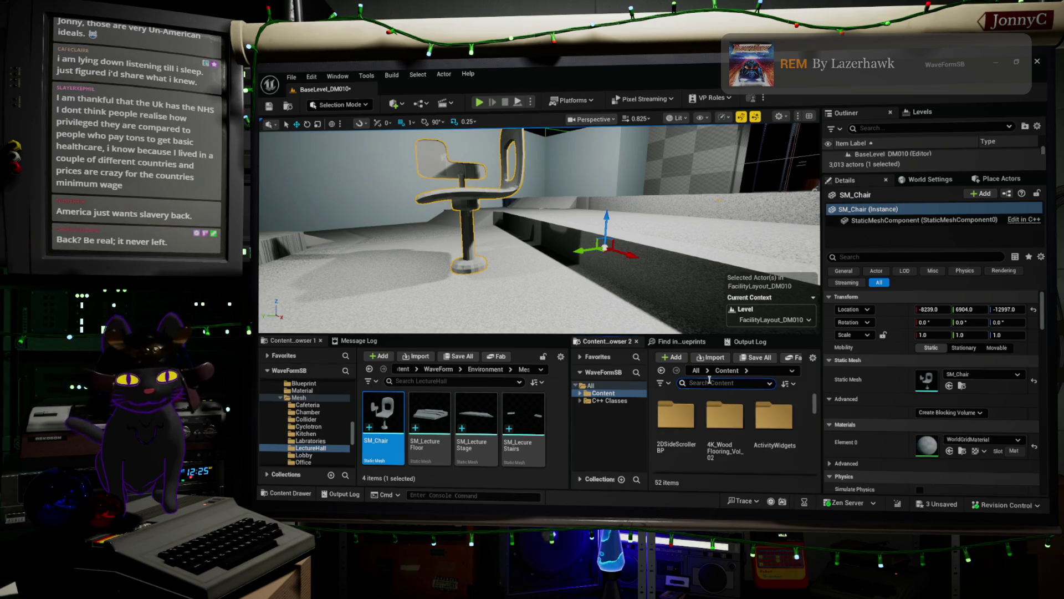
type("chair")
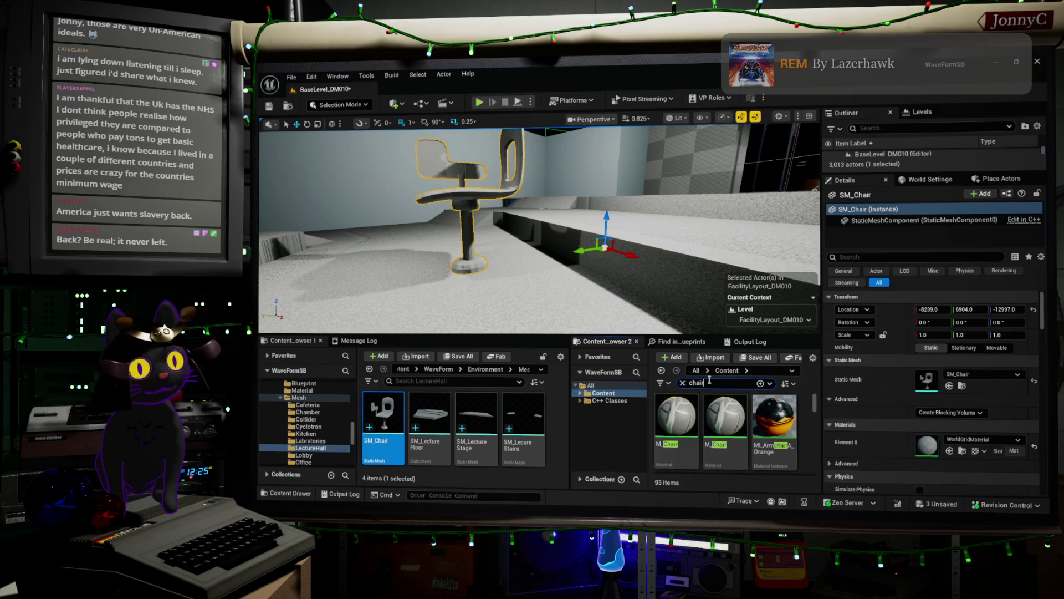
scroll(736, 433, "down", 2)
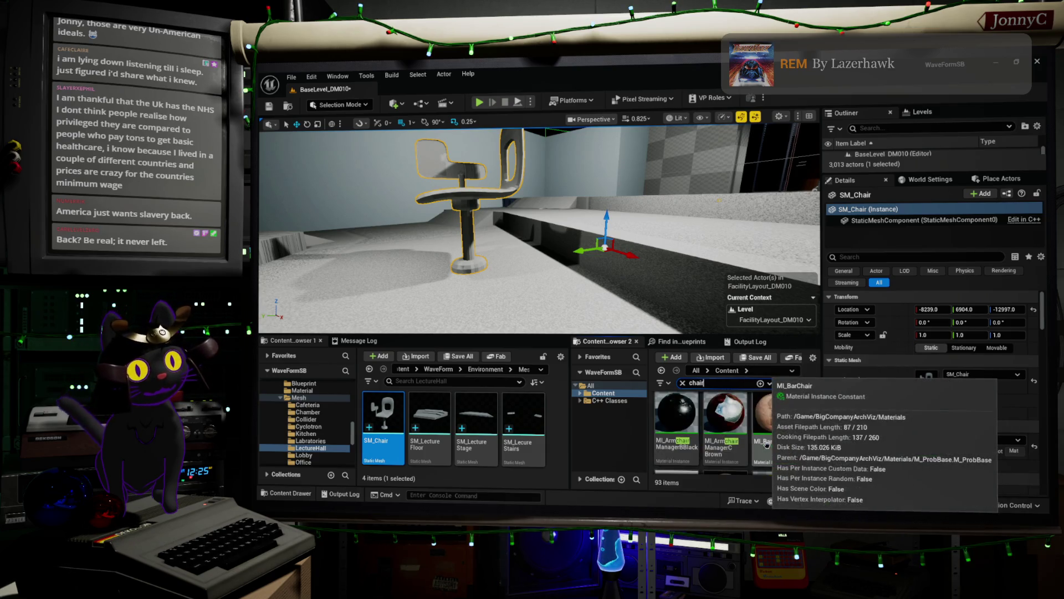
scroll(757, 436, "down", 5)
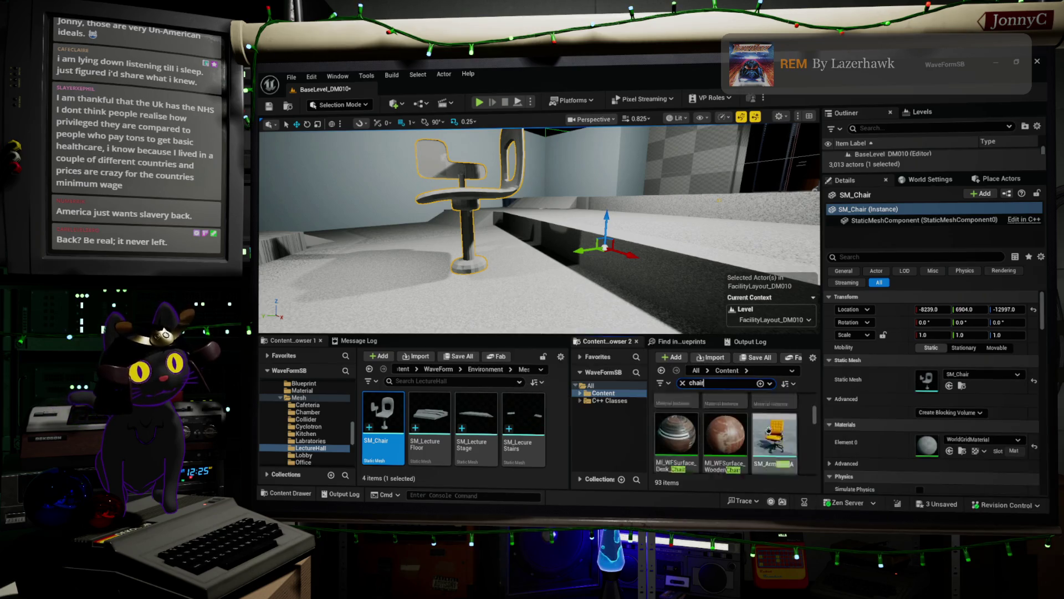
scroll(787, 433, "down", 1)
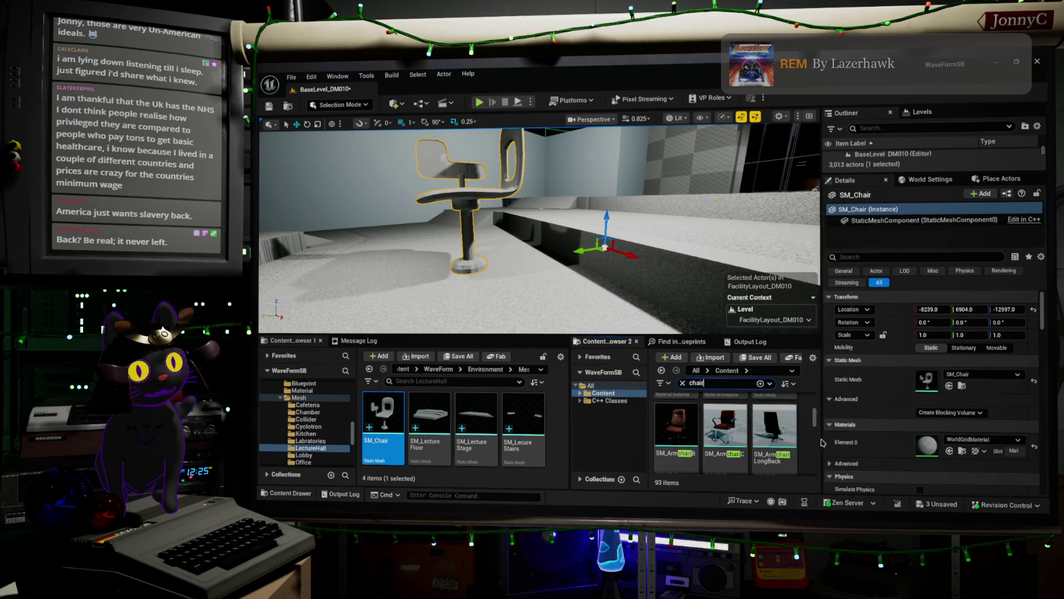
Replace a trial SM_ArmchairLongBack with the brown SM_ArmchairB beside the chair, and frame it with F
mouse_move(776, 430)
left_mouse_down()
mouse_move(471, 310)
mouse_move(488, 269)
mouse_move(496, 285)
left_mouse_up()
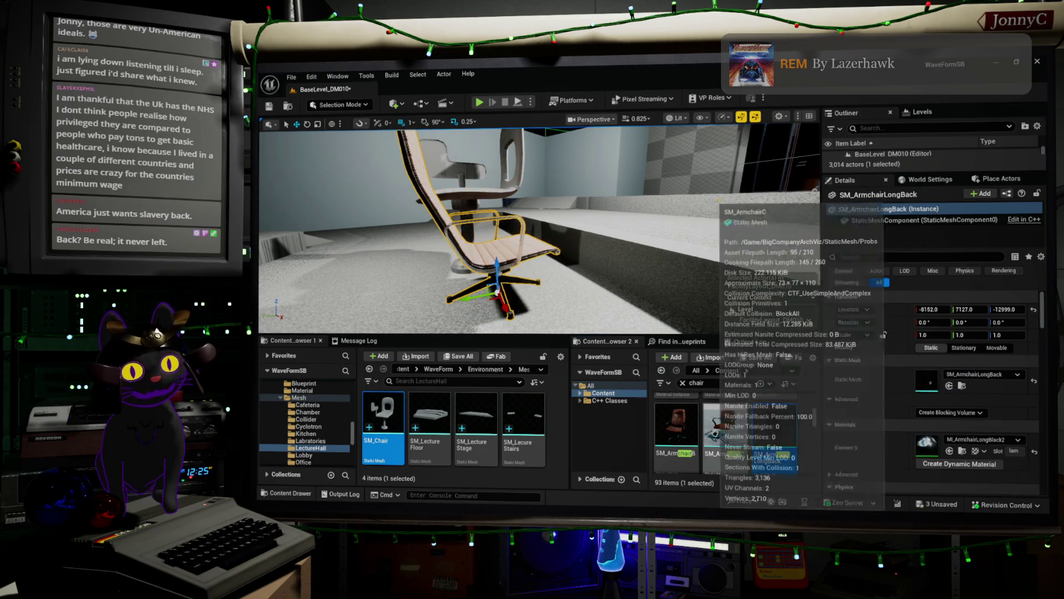
key("Delete")
left_click(677, 427)
mouse_move(677, 427)
left_mouse_down()
mouse_move(421, 324)
mouse_move(502, 287)
mouse_move(490, 272)
left_mouse_up()
key("f")
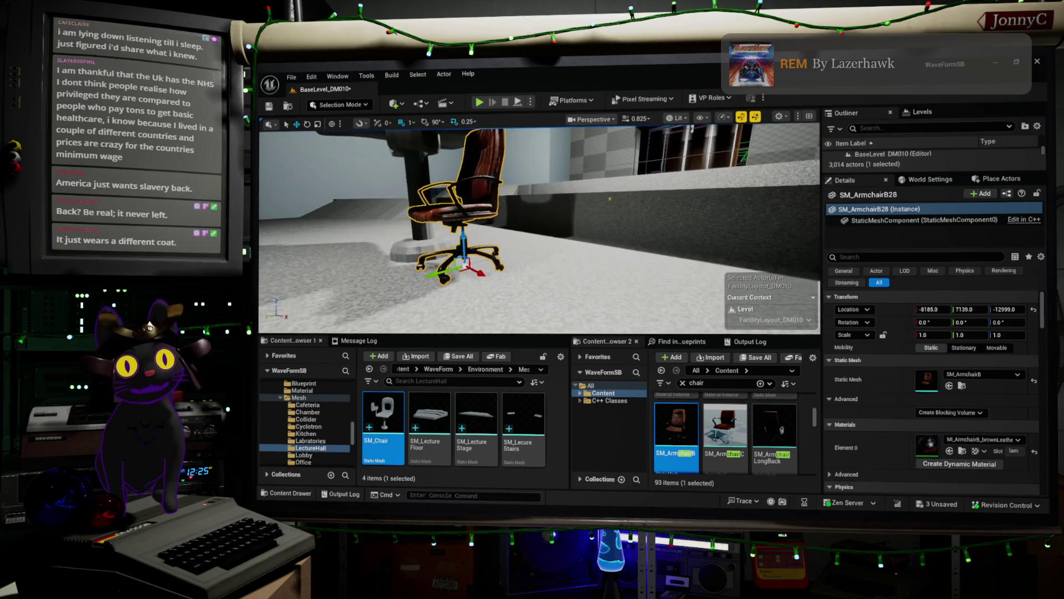
key("f")
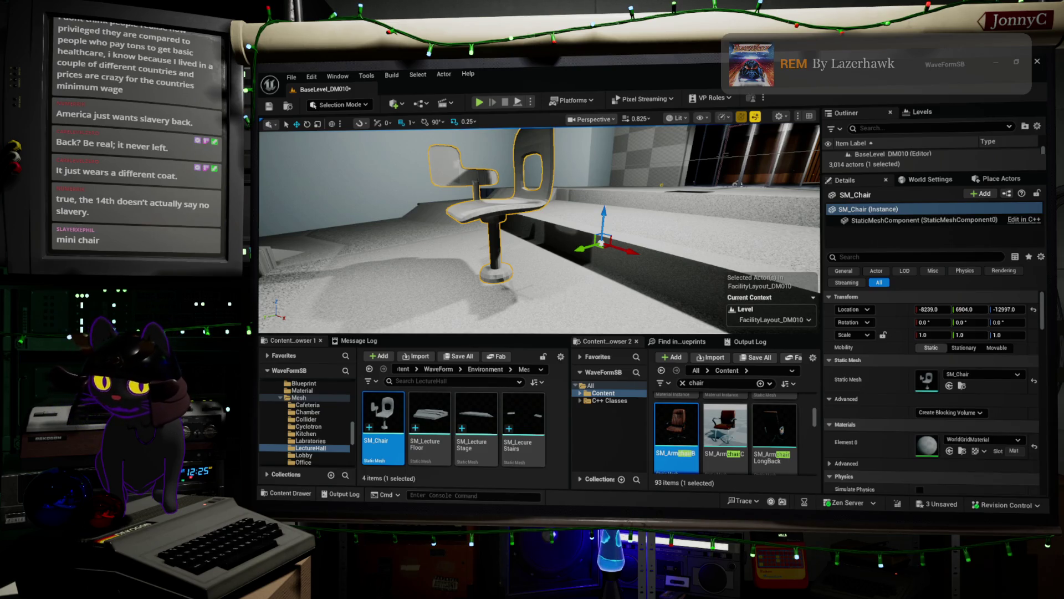
key("alt+Tab")
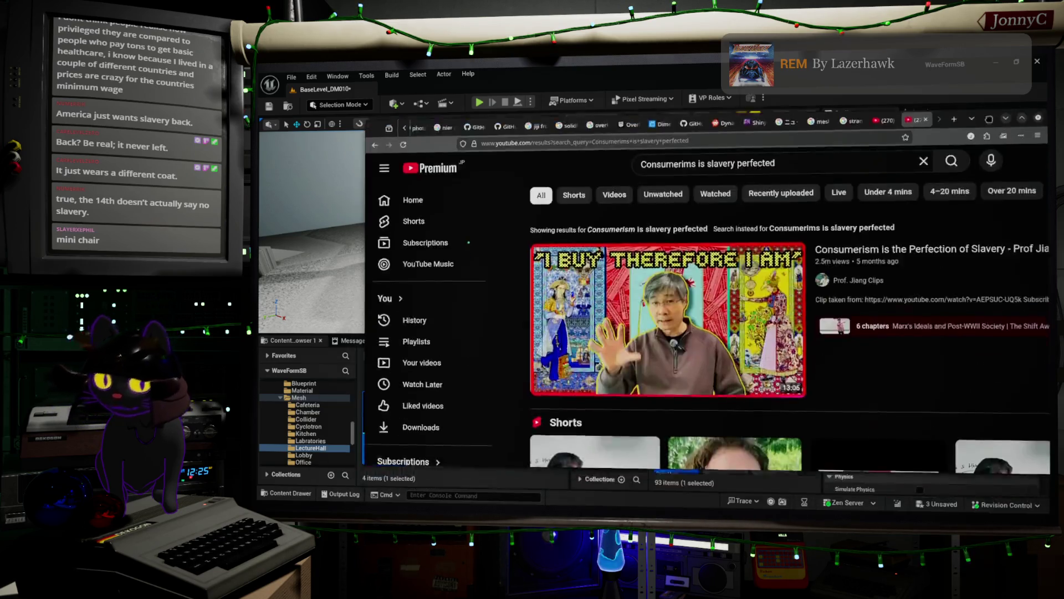
Skim down and back up the consumerism search results, then return to the Unreal Editor
scroll(763, 310, "down", 5)
scroll(763, 311, "down", 3)
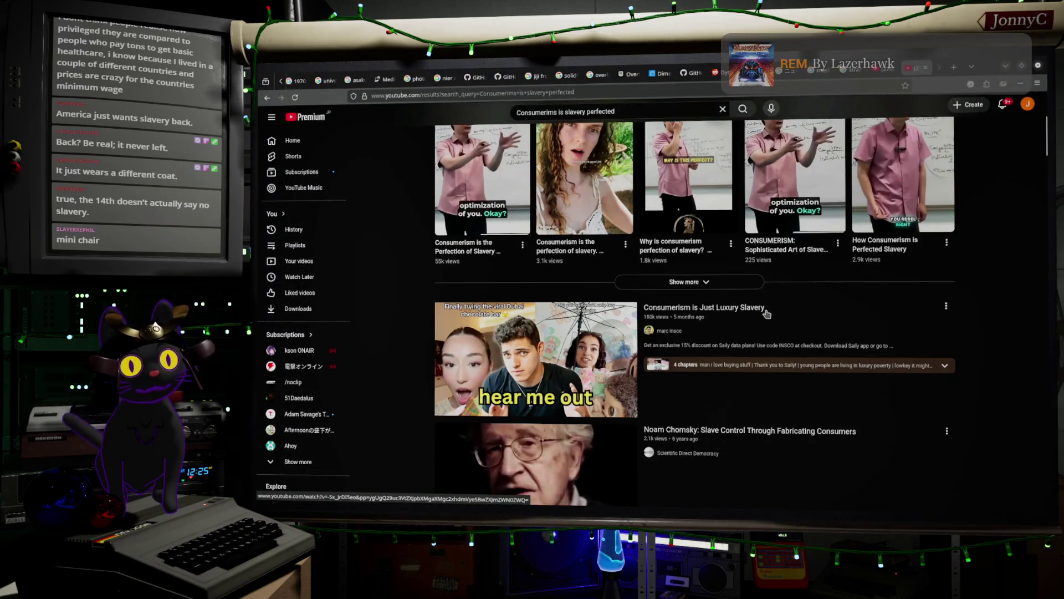
scroll(763, 310, "up", 5)
scroll(520, 167, "up", 2)
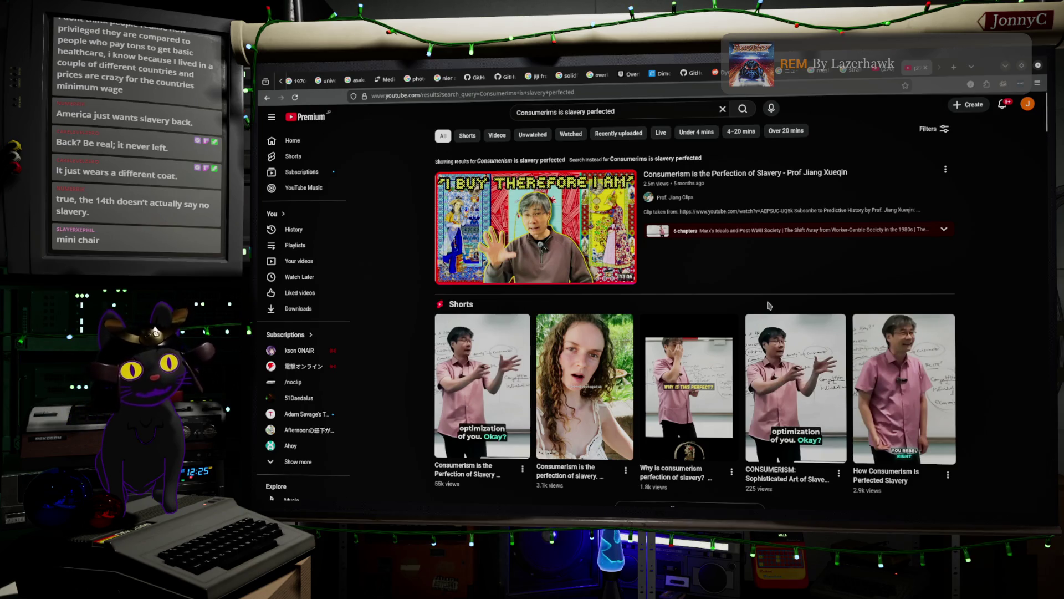
key("alt+Tab")
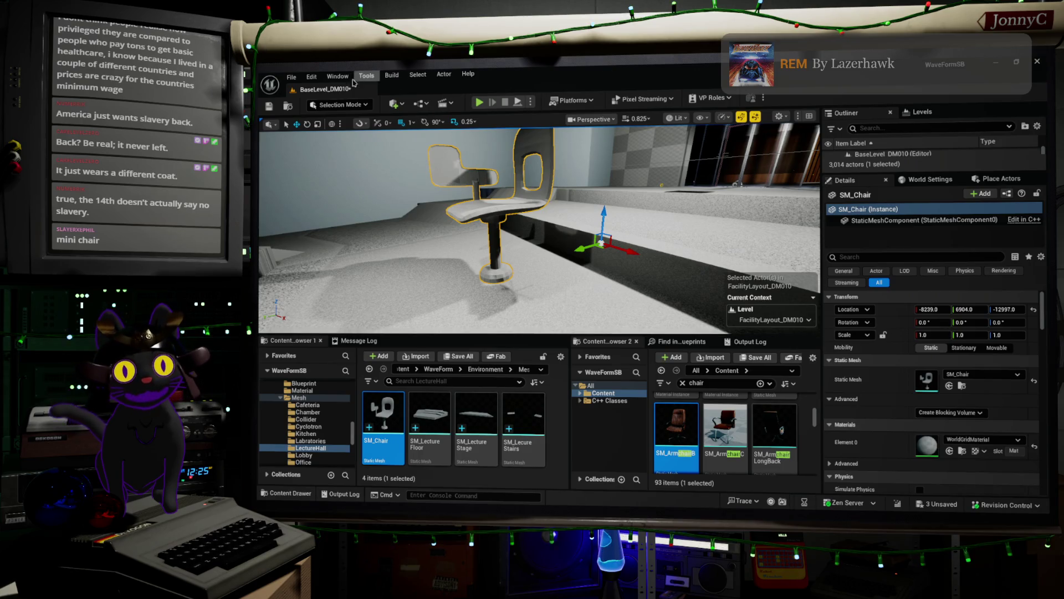
Save all levels and assets with File > Save All, then switch to the browser
left_click(291, 76)
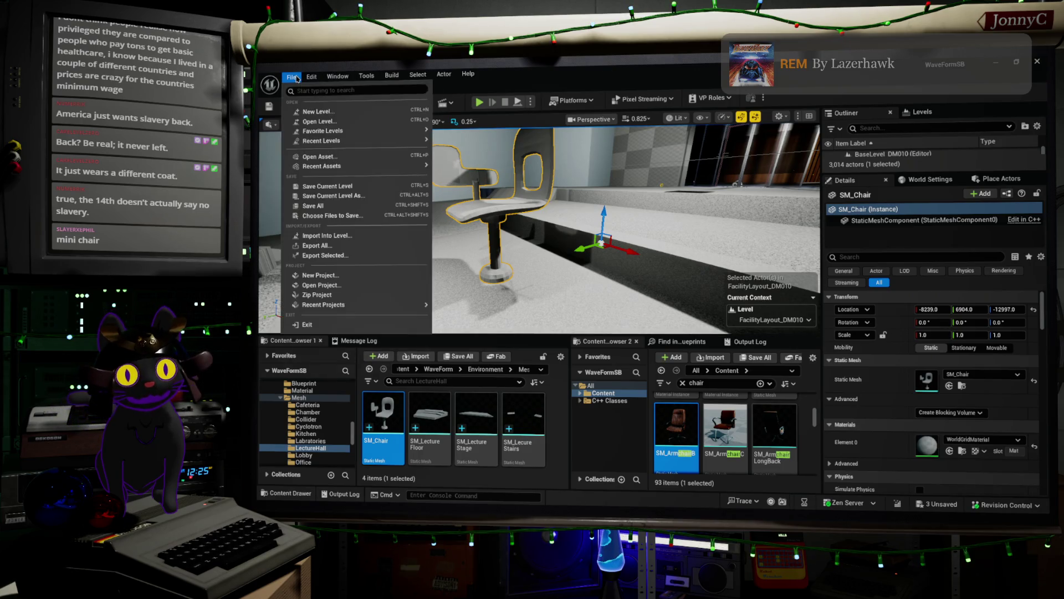
left_click(350, 206)
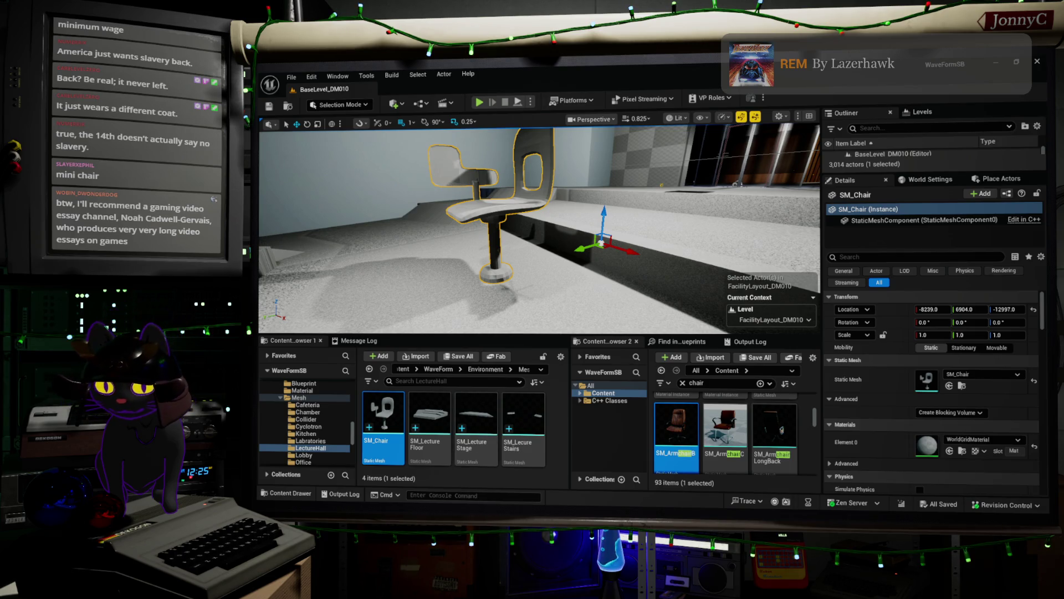
key("alt+Tab")
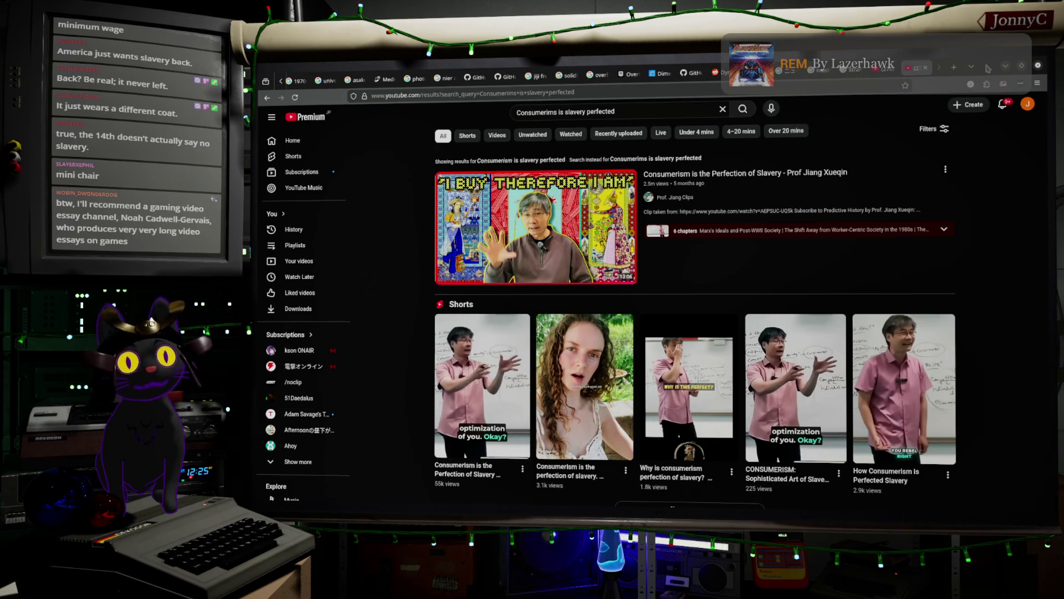
Open the searched creator's channel page, then check the Baumgartner Restoration and consumerism result tabs
key("alt+Tab")
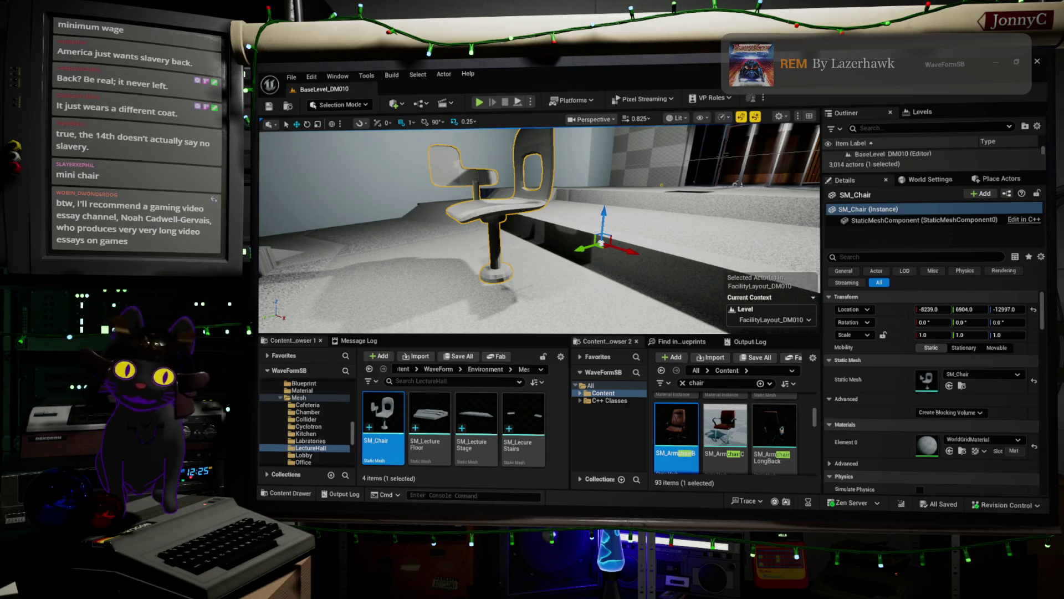
key("alt+Tab")
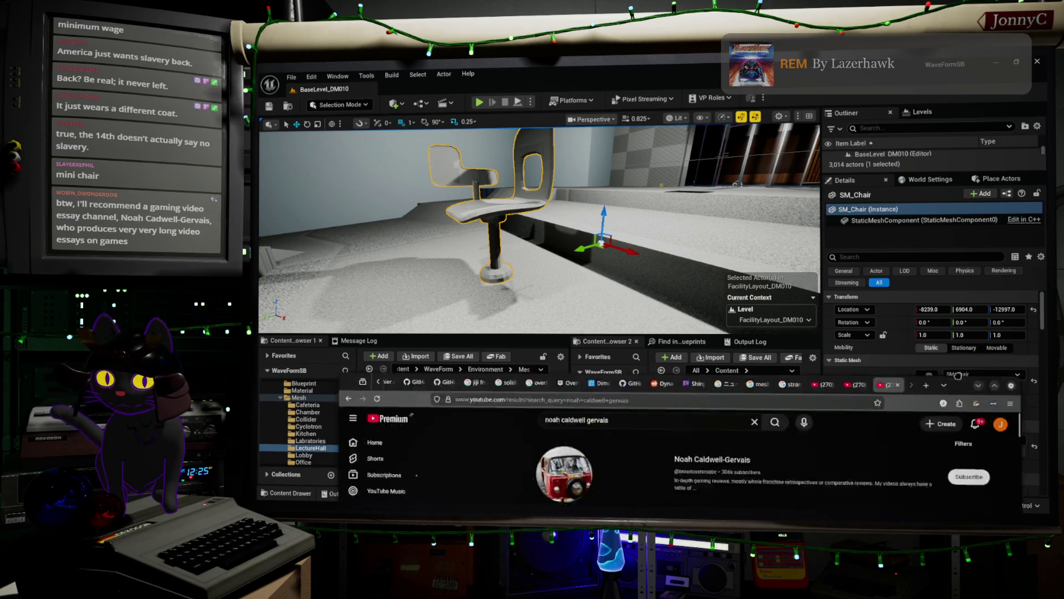
left_click(698, 147)
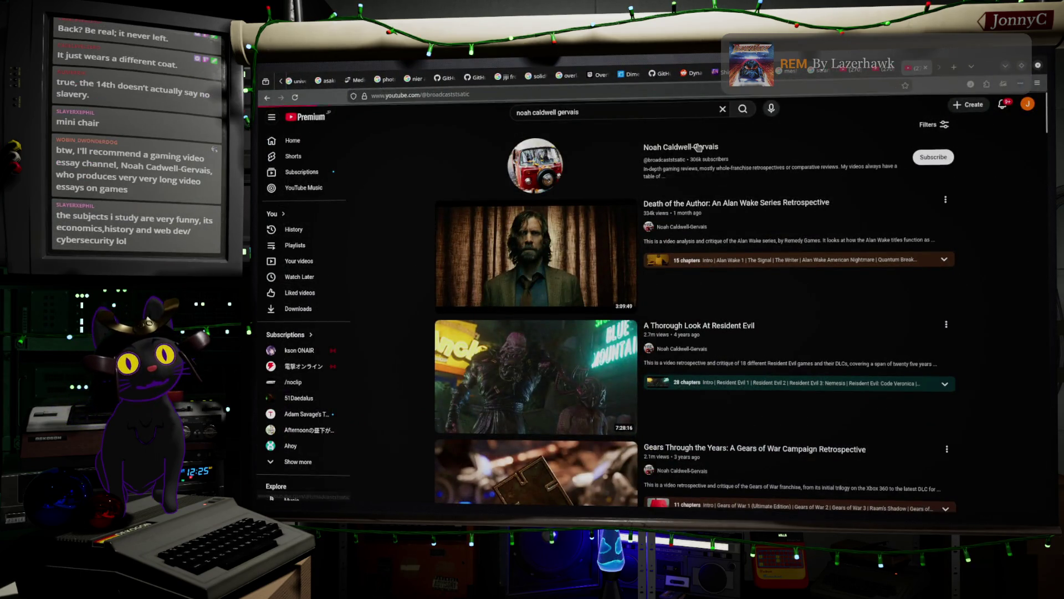
scroll(763, 269, "down", 3)
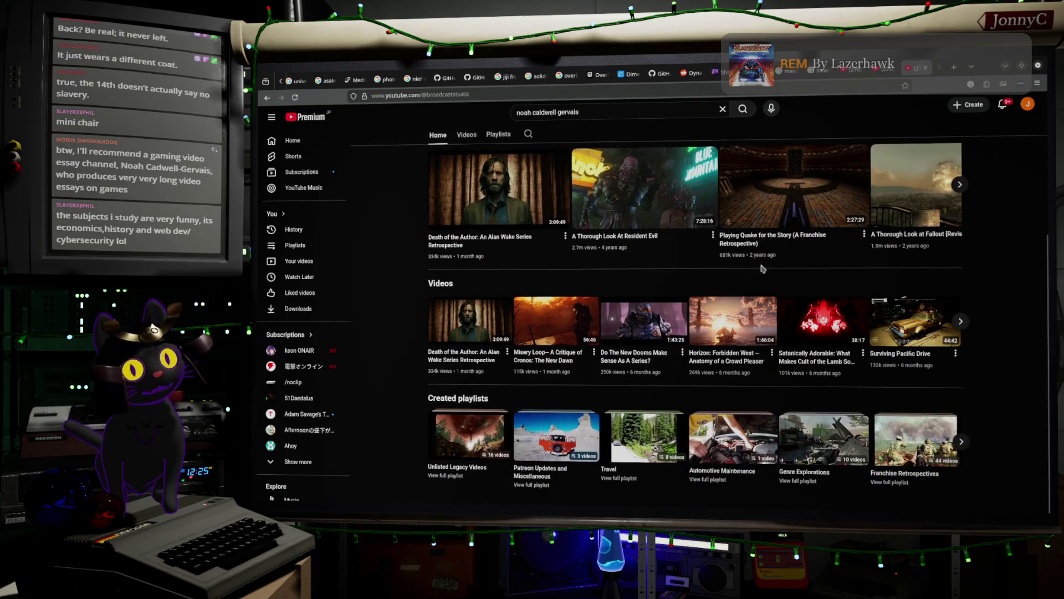
scroll(762, 269, "up", 3)
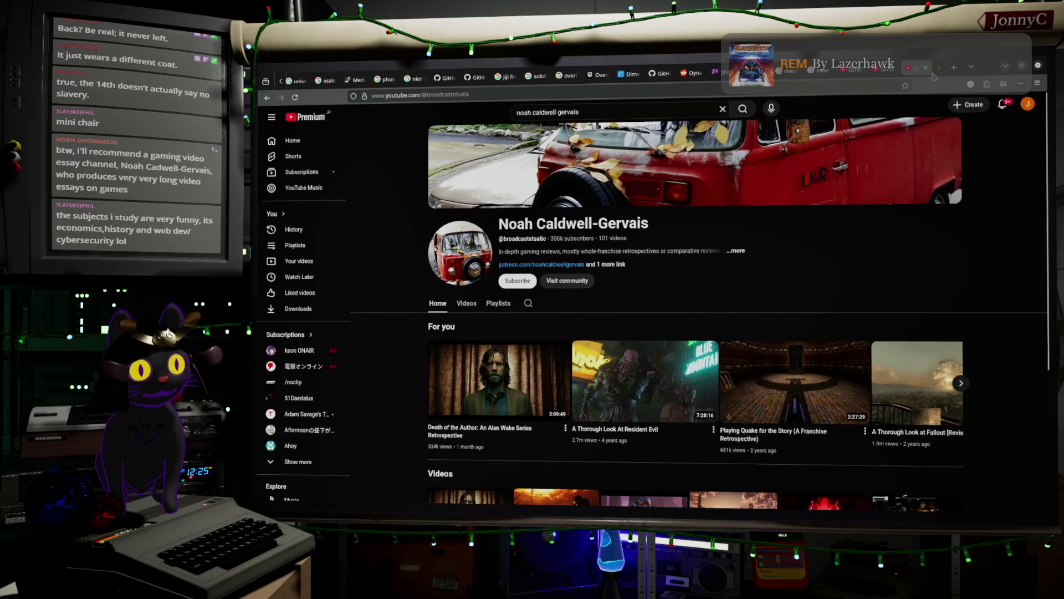
mouse_move(885, 75)
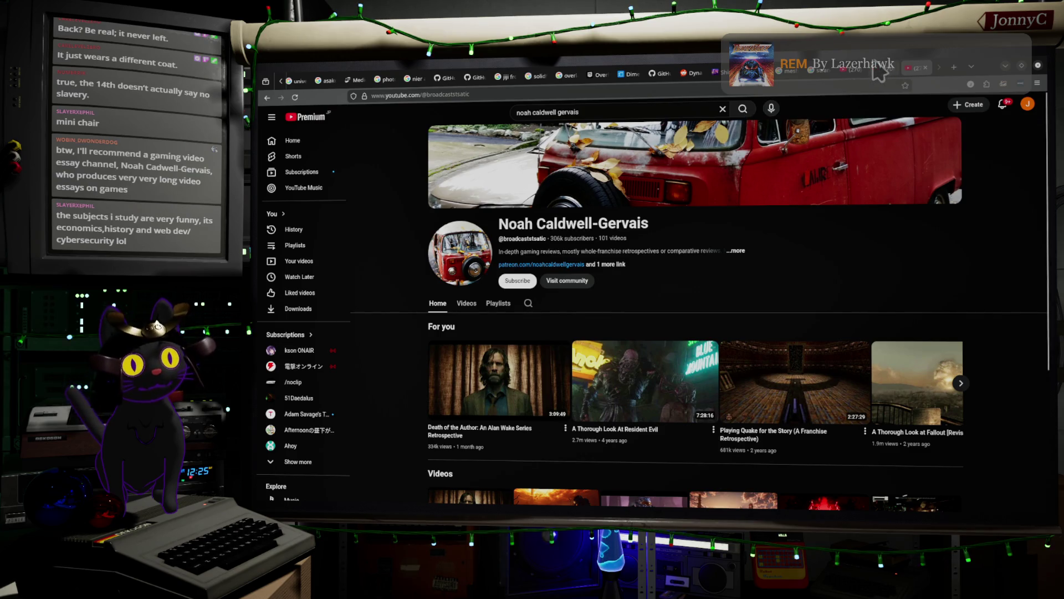
left_click(852, 70)
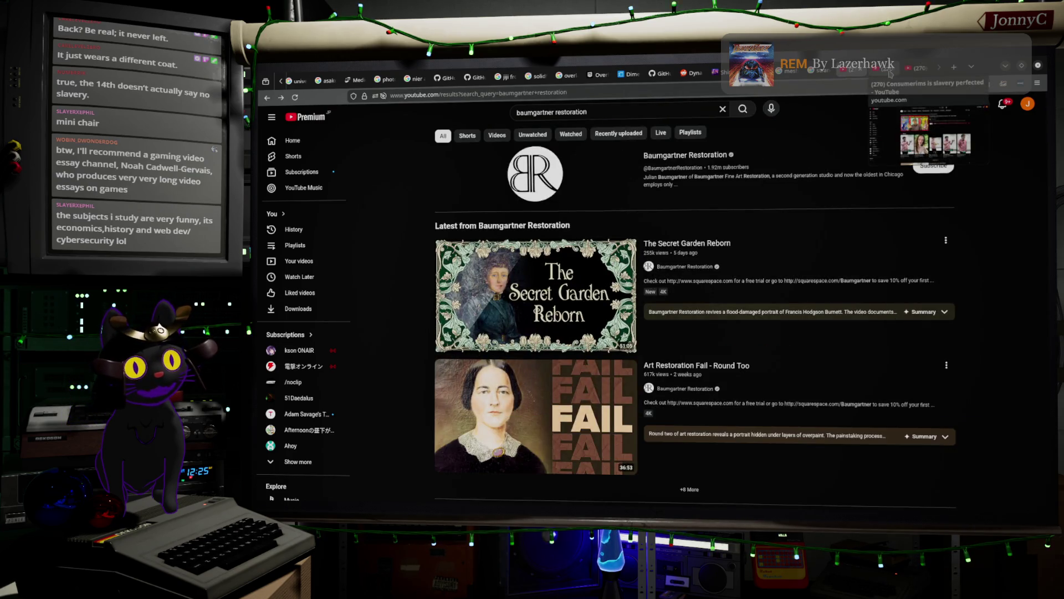
left_click(921, 68)
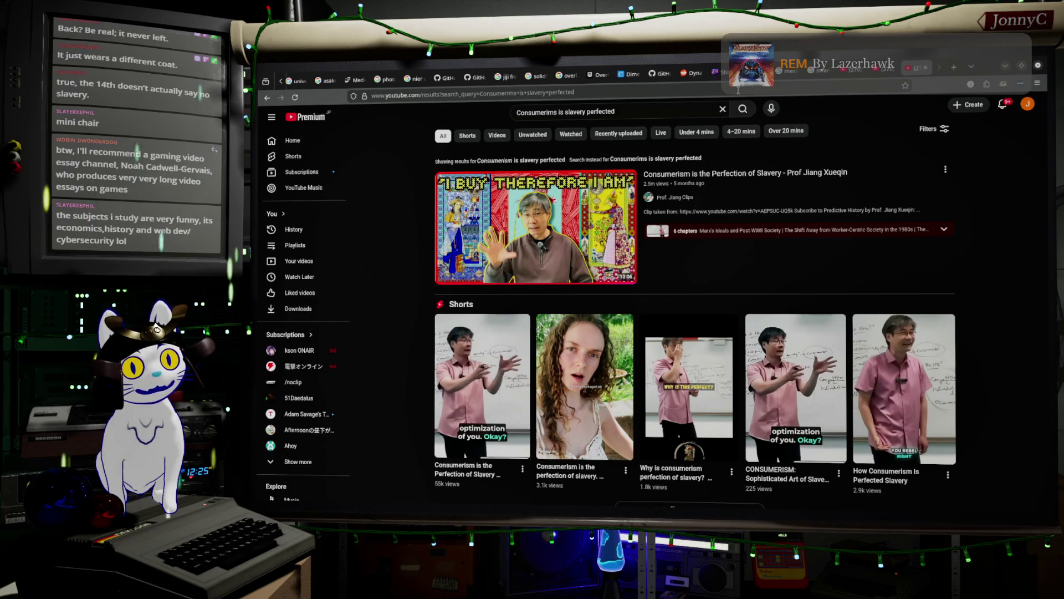
Search YouTube for 'Dungeon' and open the Dungeon Chill channel page
triple_click(669, 113)
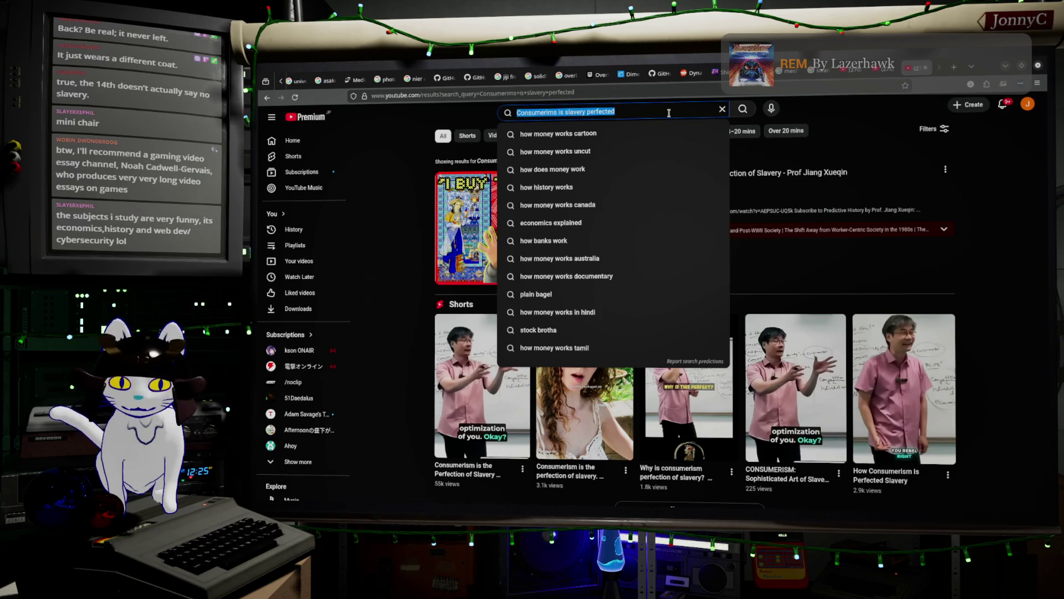
type("Dungeon")
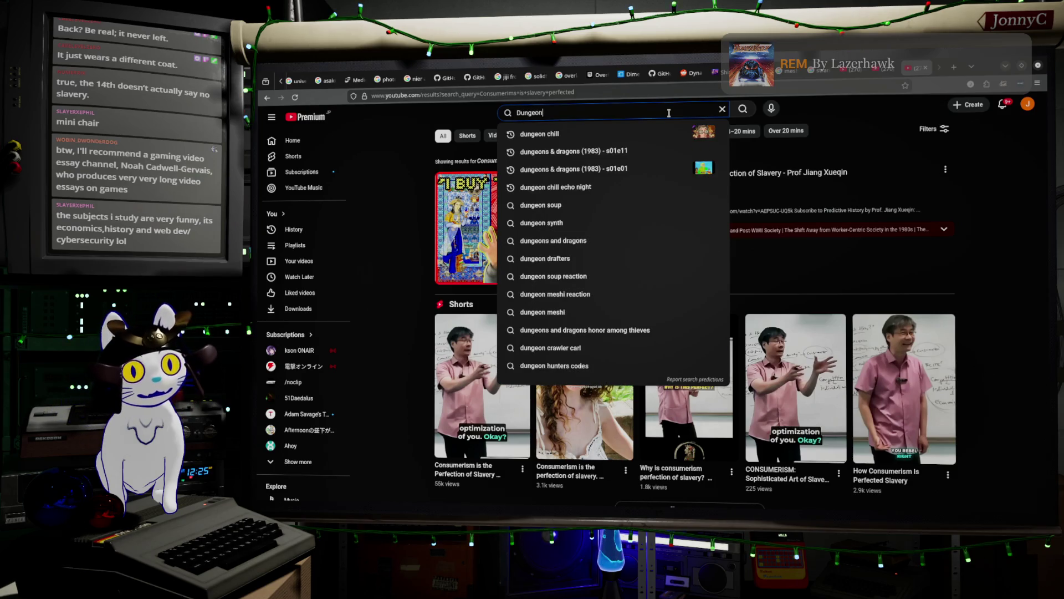
key("Down")
key("Return")
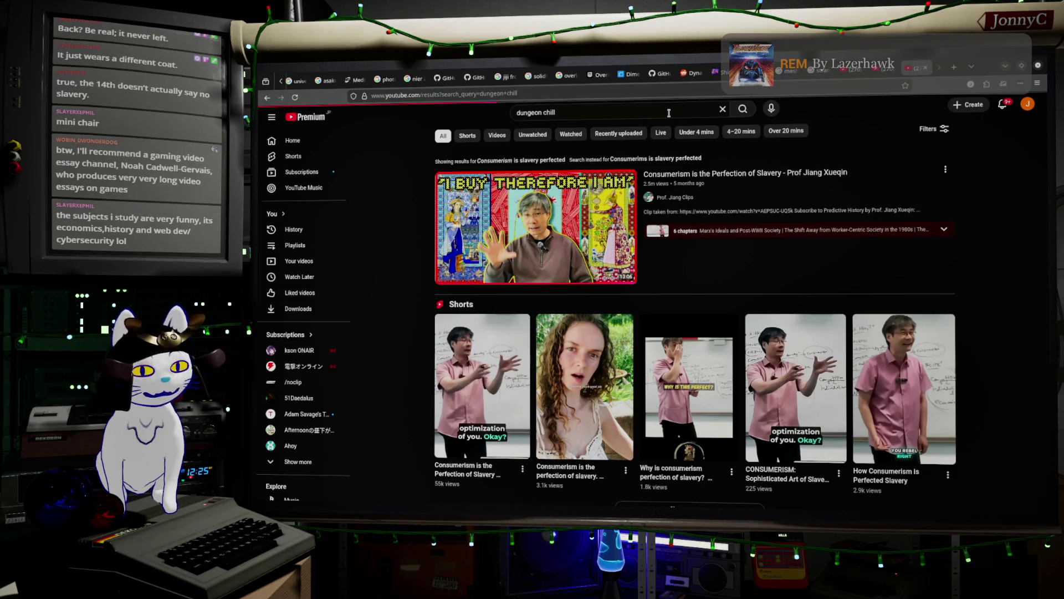
left_click(545, 194)
Browse the Dungeon Chill channel, then minimise the browser to reveal the Unreal Editor
scroll(669, 253, "down", 2)
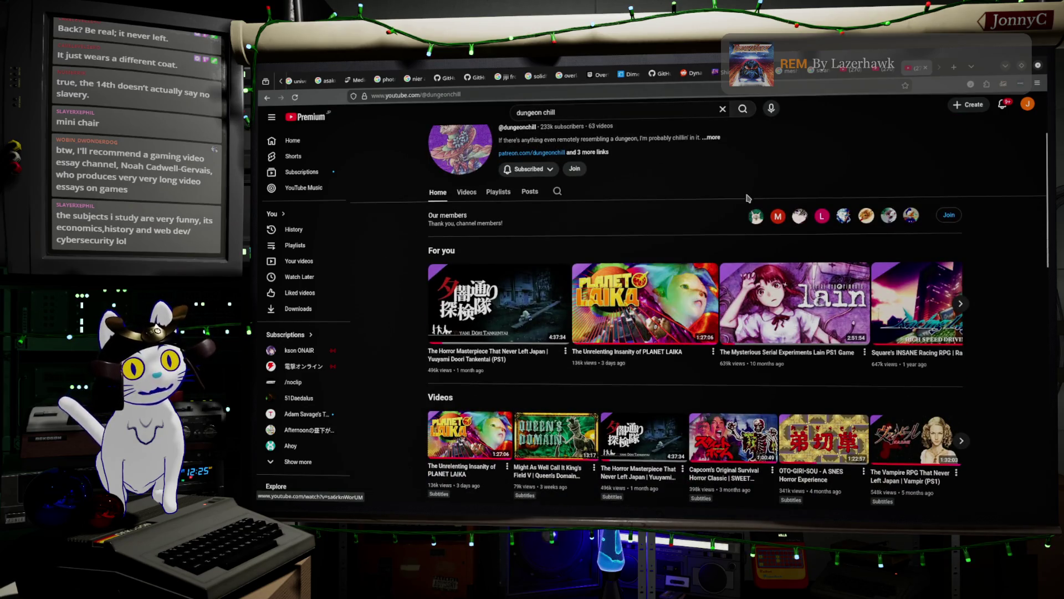
mouse_move(507, 306)
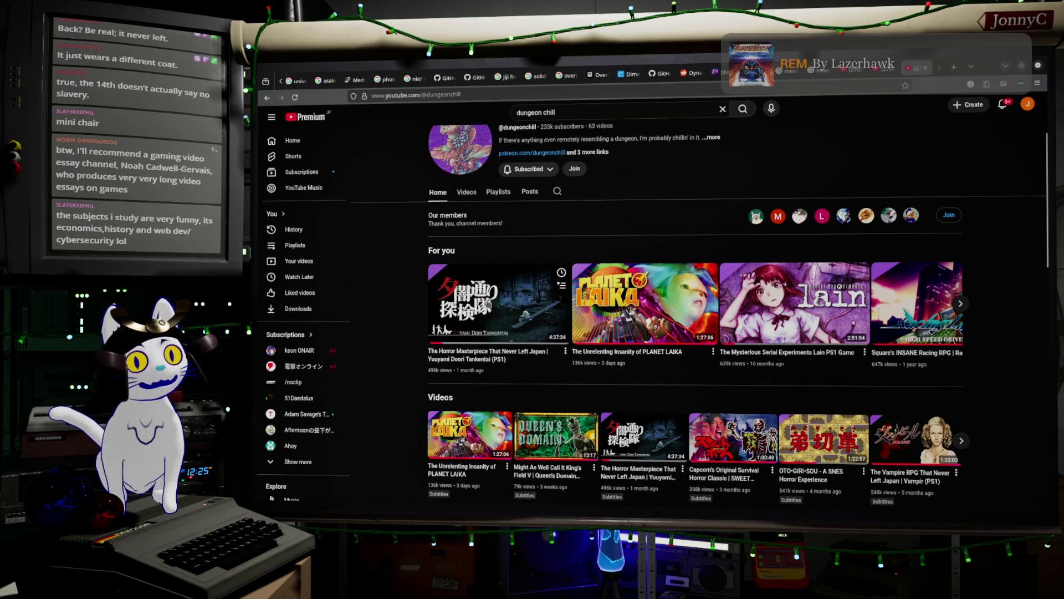
scroll(629, 192, "up", 3)
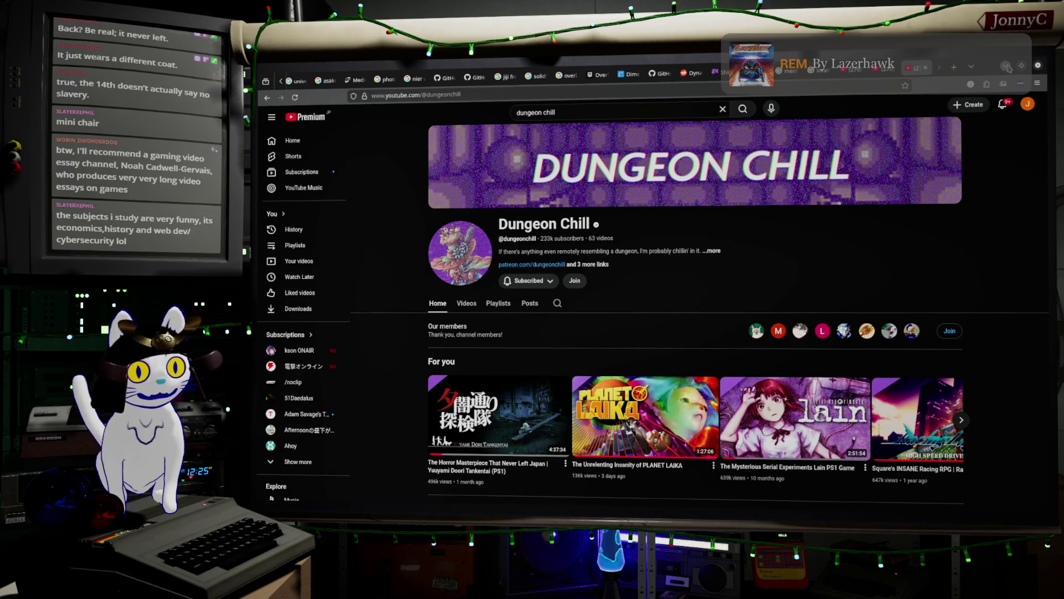
left_click(1005, 67)
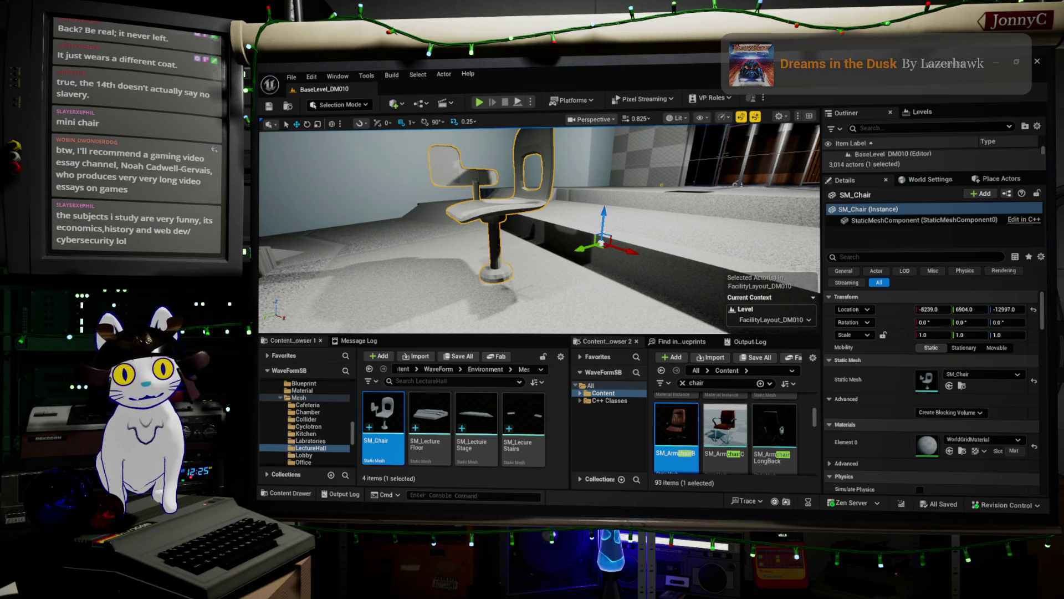
Bring Blender forward and set a flat Right Ortho view of the chair
key("alt+Tab")
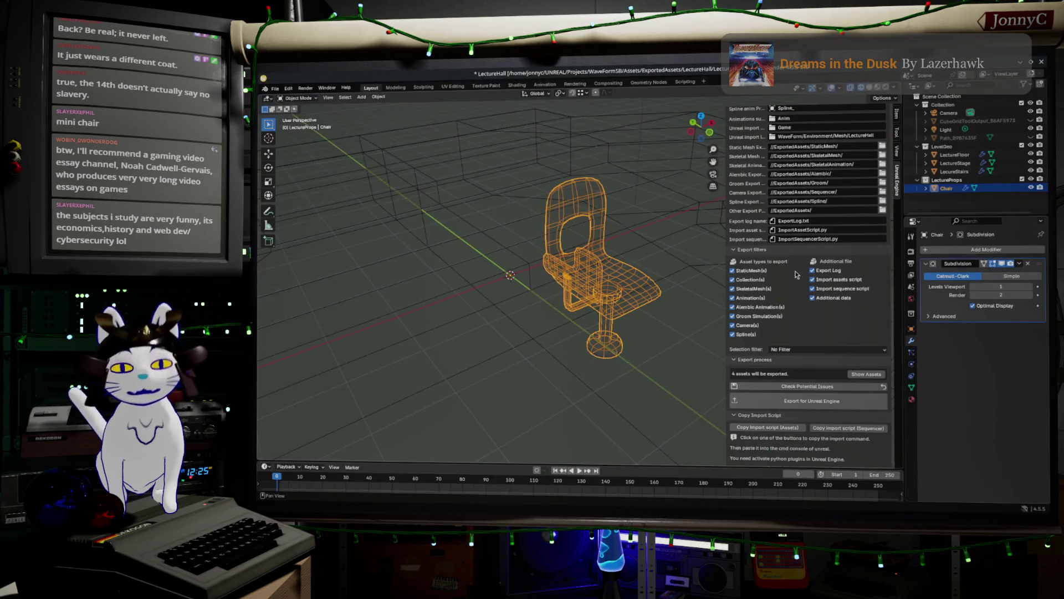
mouse_move(649, 350)
left_mouse_down()
mouse_move(599, 315)
mouse_move(600, 372)
mouse_move(638, 361)
mouse_move(623, 354)
left_mouse_up()
key("Tab")
scroll(599, 316, "down", 3)
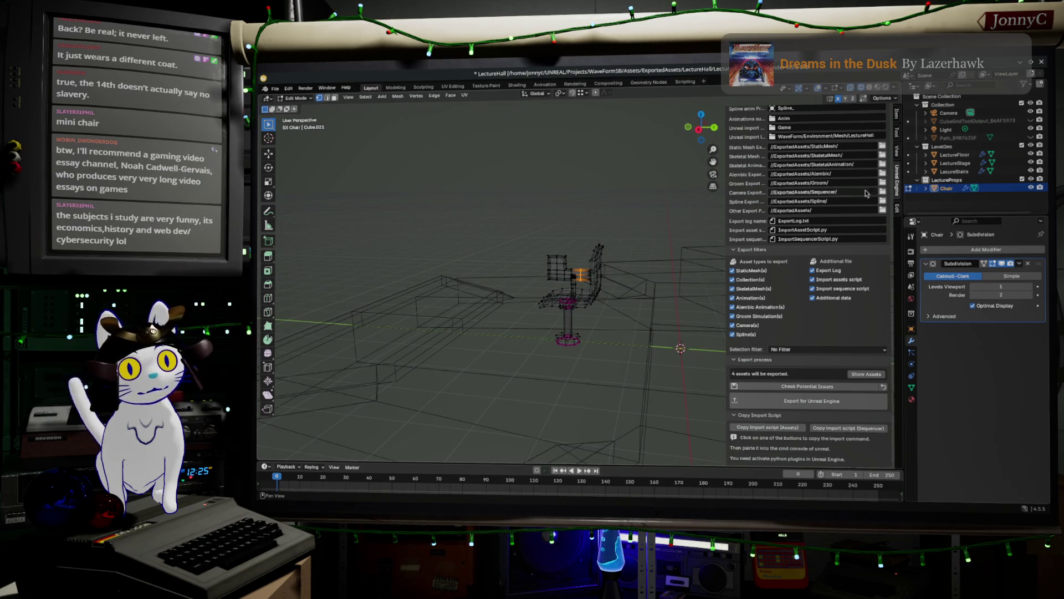
mouse_move(635, 350)
left_mouse_down()
mouse_move(630, 303)
mouse_move(635, 329)
left_mouse_up()
key("Tab")
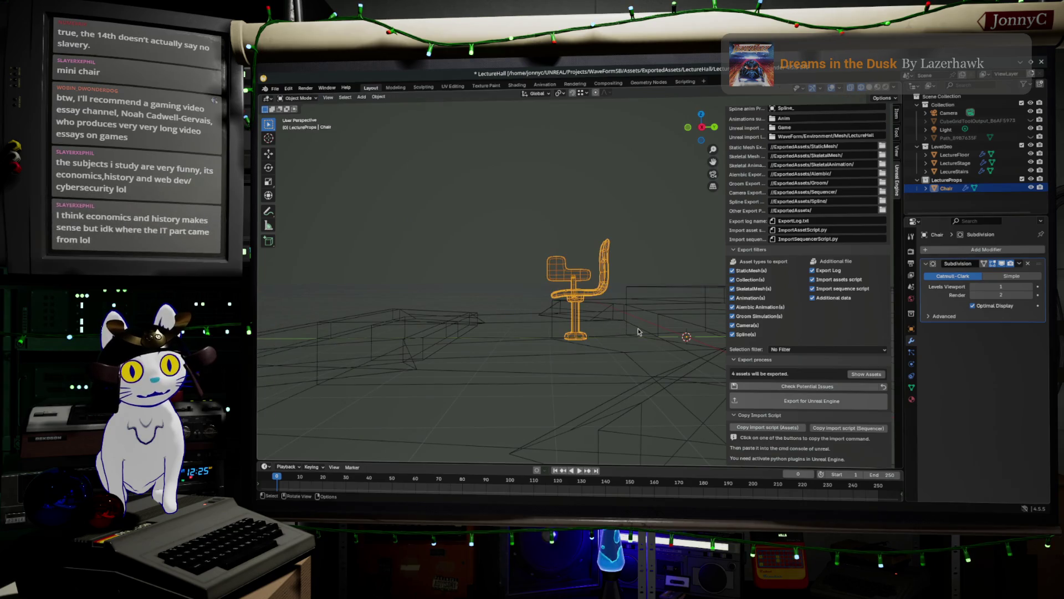
mouse_move(682, 297)
left_mouse_down()
mouse_move(600, 312)
mouse_move(583, 304)
left_mouse_up()
left_click(715, 127)
scroll(505, 333, "up", 3)
Move the chair 2.408 m along global Y and enter Edit Mode on its mesh
key("g")
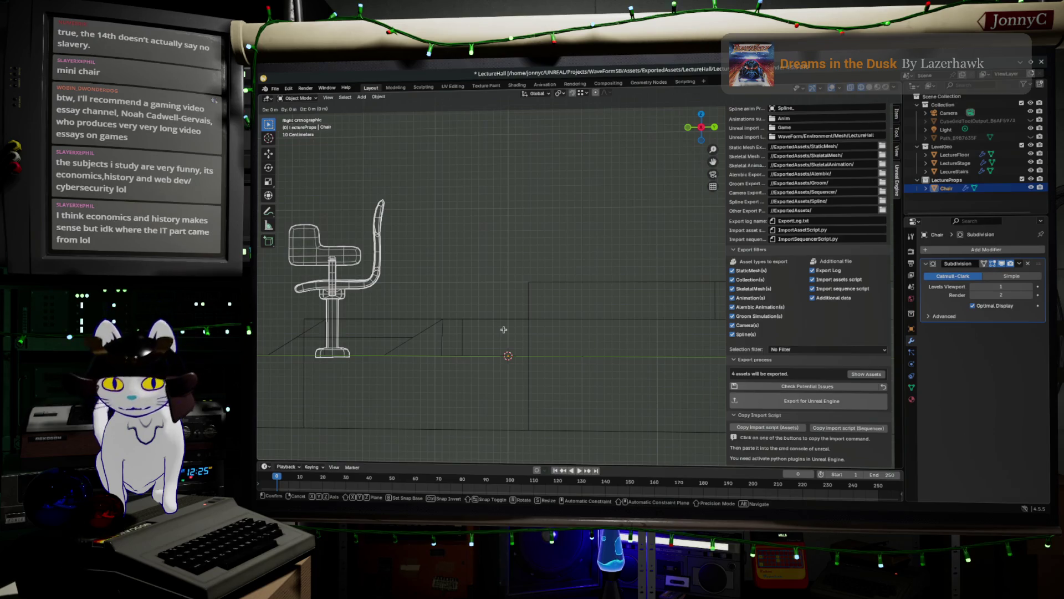
key("y")
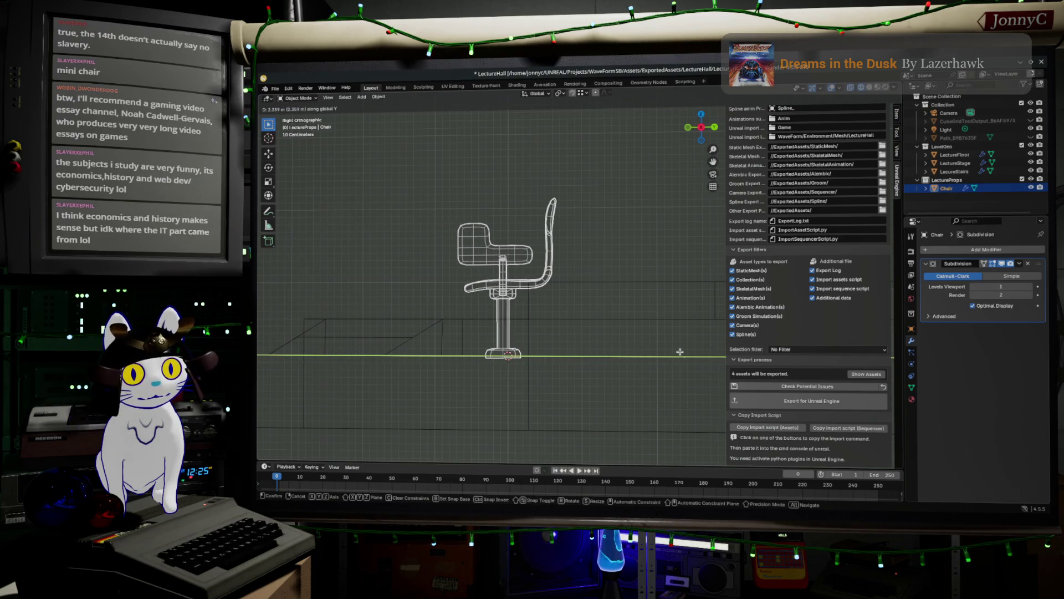
left_click(684, 351)
scroll(525, 219, "up", 6)
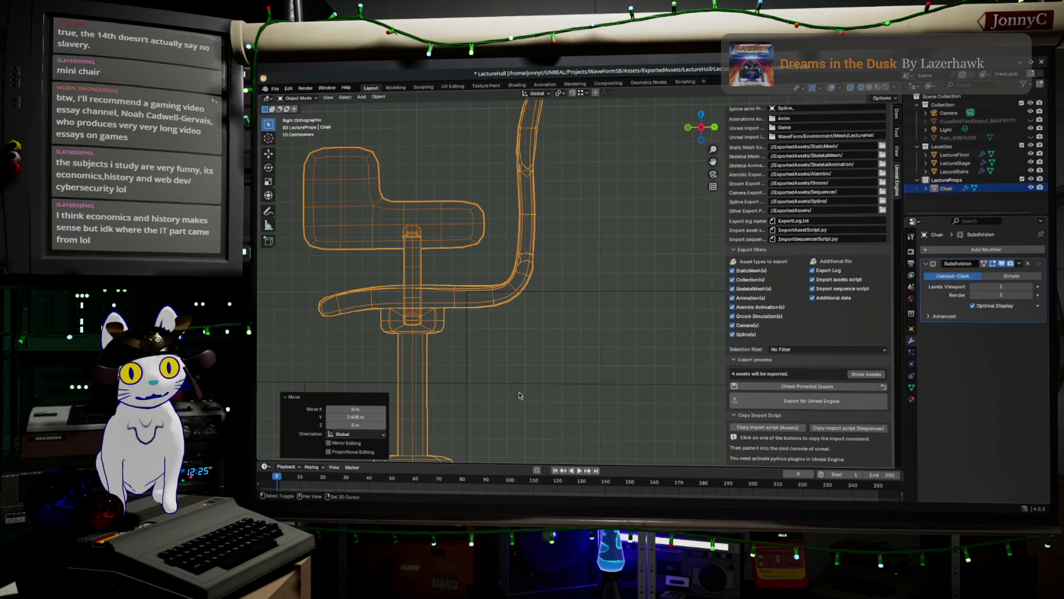
scroll(526, 219, "down", 1)
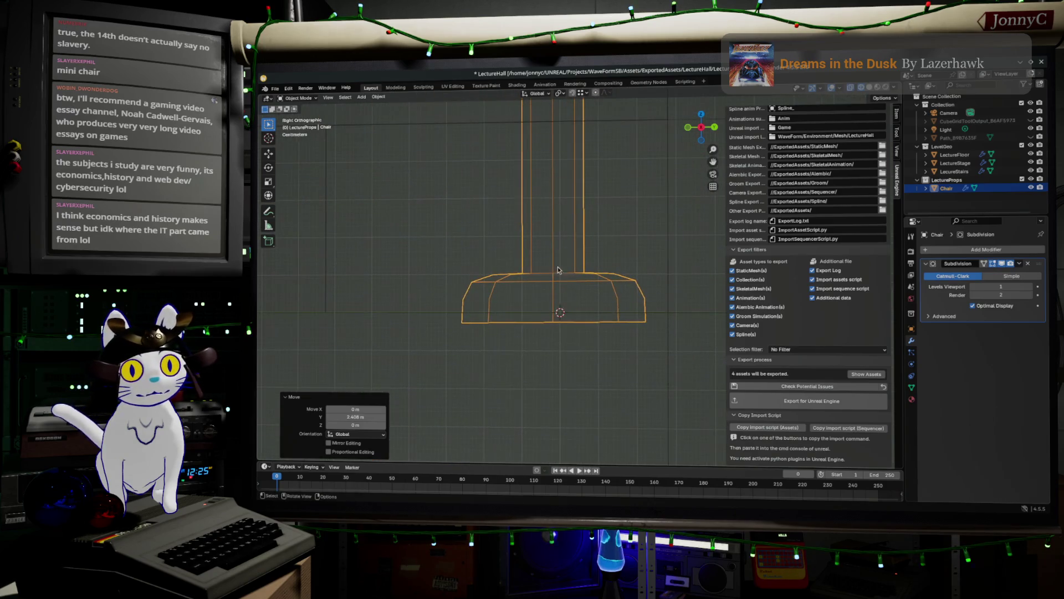
scroll(573, 352, "down", 2)
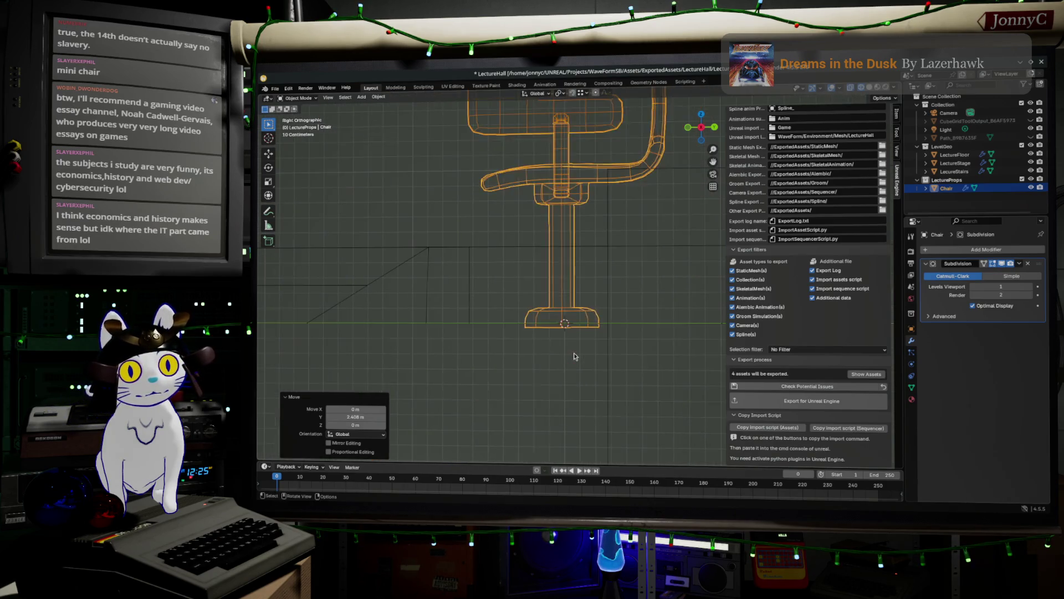
key("Tab")
scroll(627, 337, "down", 1)
scroll(627, 337, "up", 2)
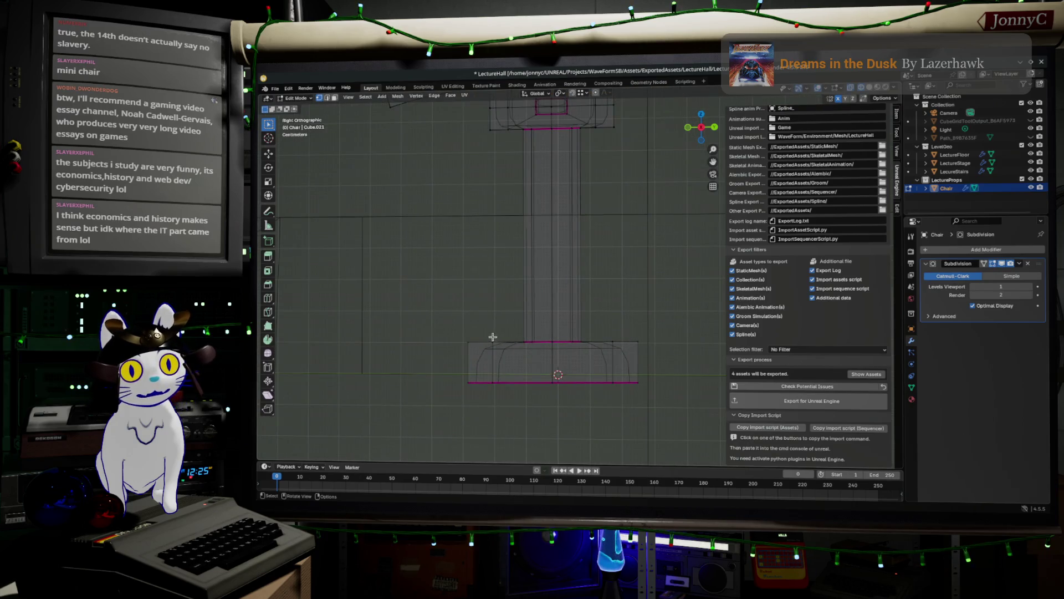
Flatten the chair's base and its bottom vertices along the Z axis
mouse_move(459, 316)
left_mouse_down()
mouse_move(712, 373)
mouse_move(705, 367)
left_mouse_up()
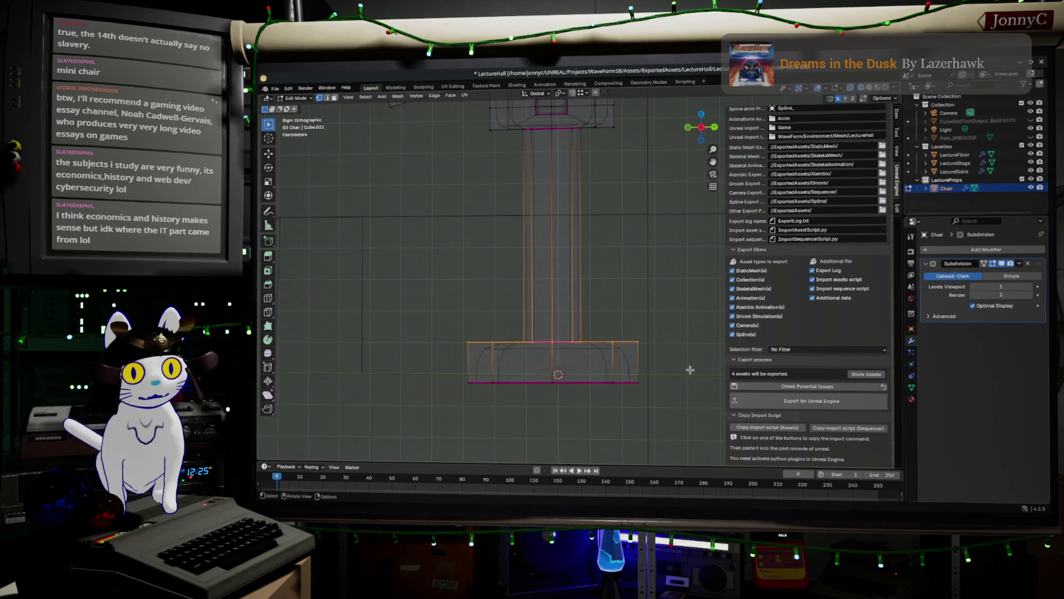
key("s")
key("z")
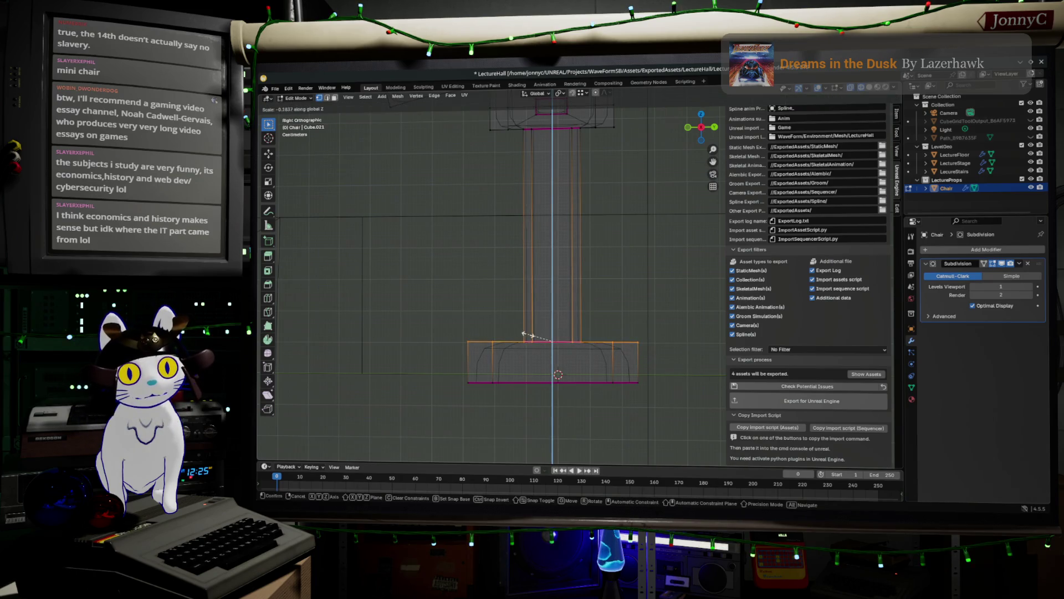
key("Return")
mouse_move(431, 368)
left_mouse_down()
mouse_move(617, 429)
mouse_move(720, 448)
left_mouse_up()
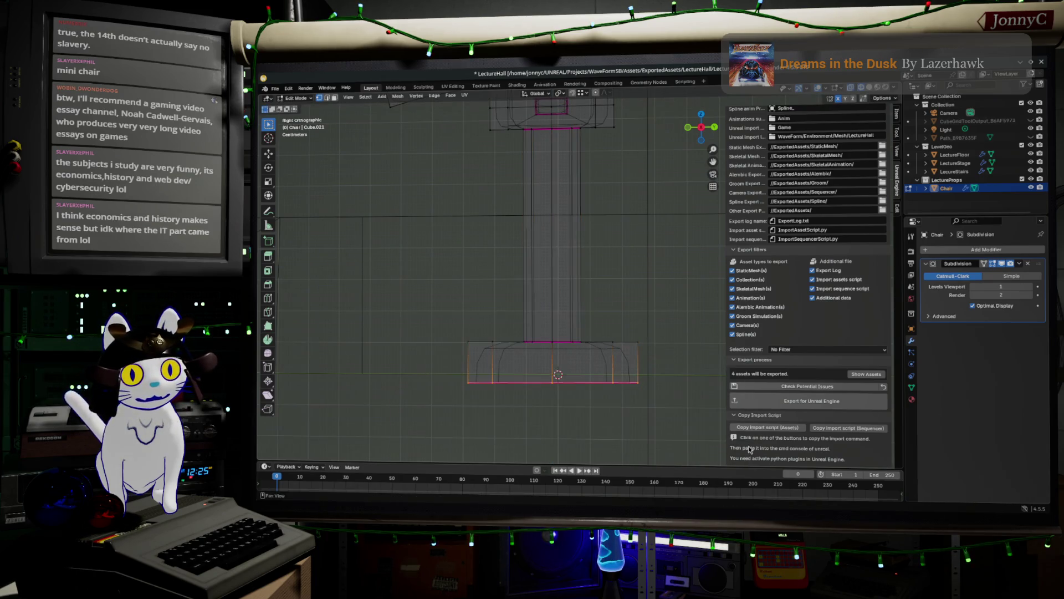
left_click_drag(650, 423, 416, 356)
key("s")
key("z")
left_click(561, 380)
Raise the chair's base faces along global Z
left_click_drag(395, 292, 718, 418)
key("g")
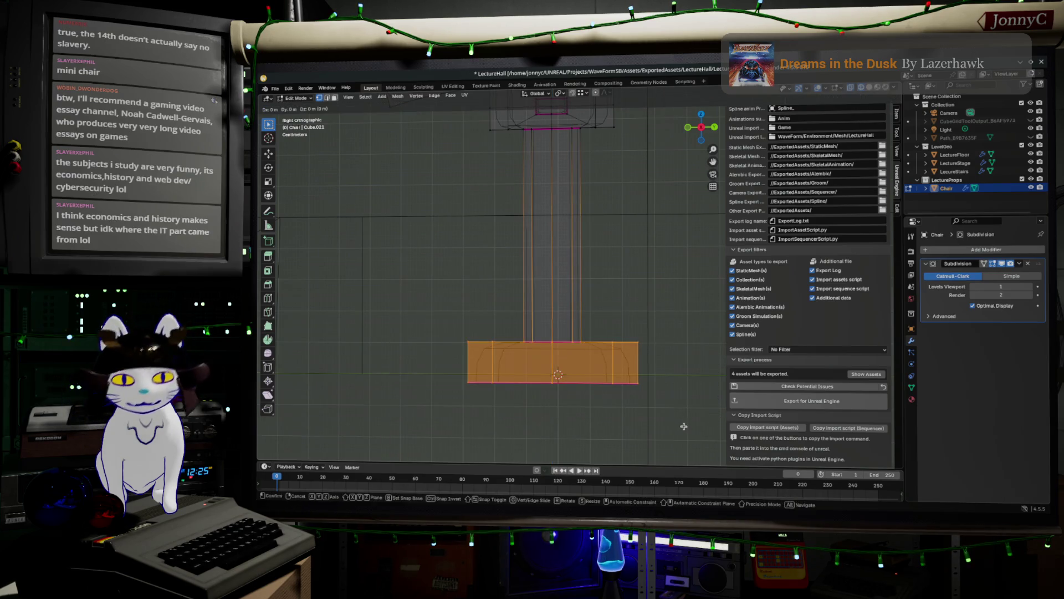
key("z")
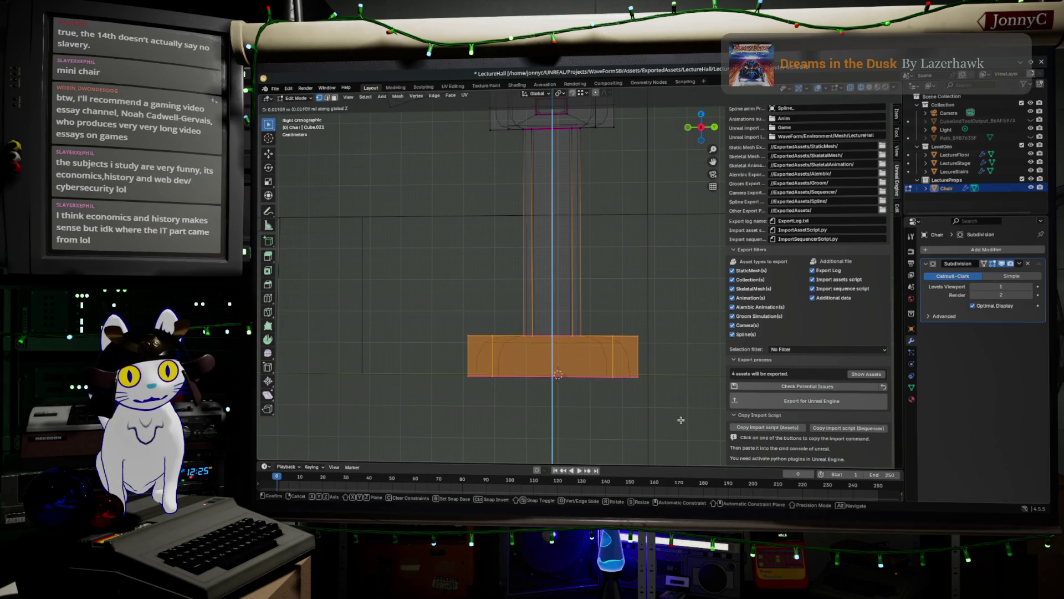
left_click(681, 418)
scroll(666, 413, "up", 2)
Shift the whole chair mesh 0.019448 m along Y and set scaling to pivot on the 3D Cursor
key("alt+a")
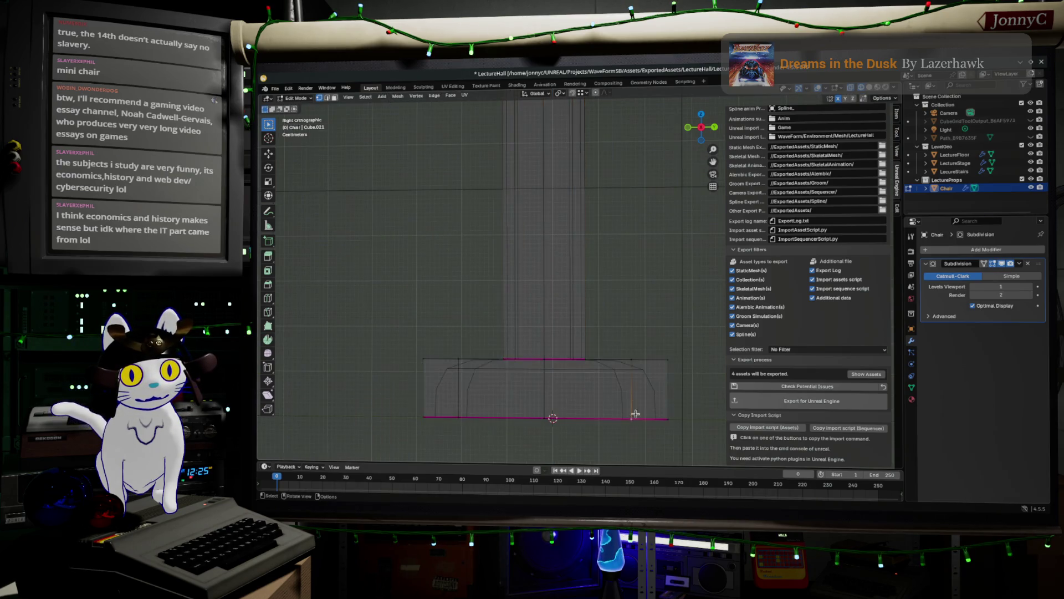
key("a")
key("g")
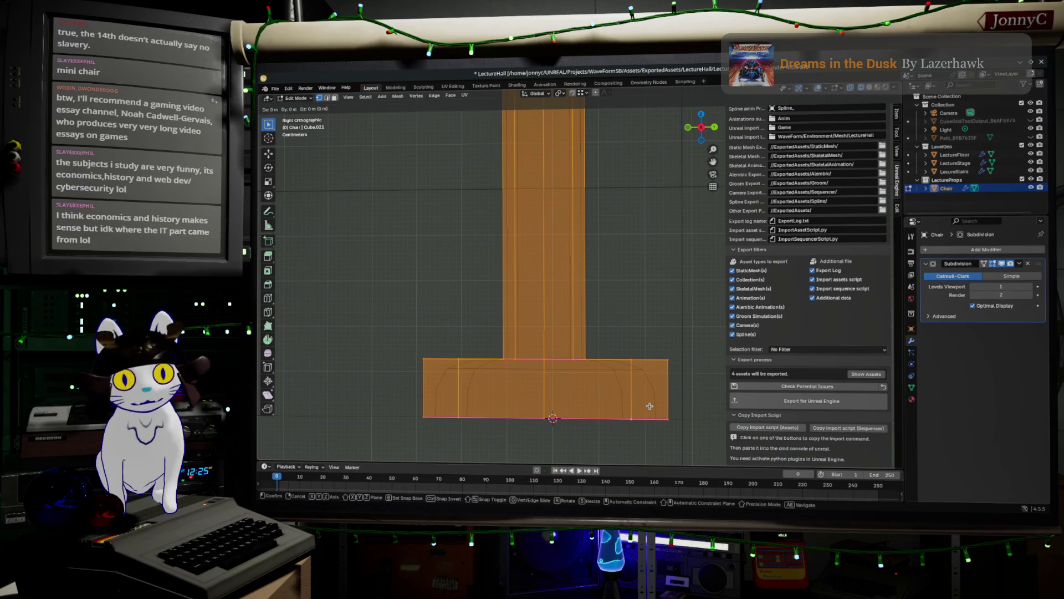
key("y")
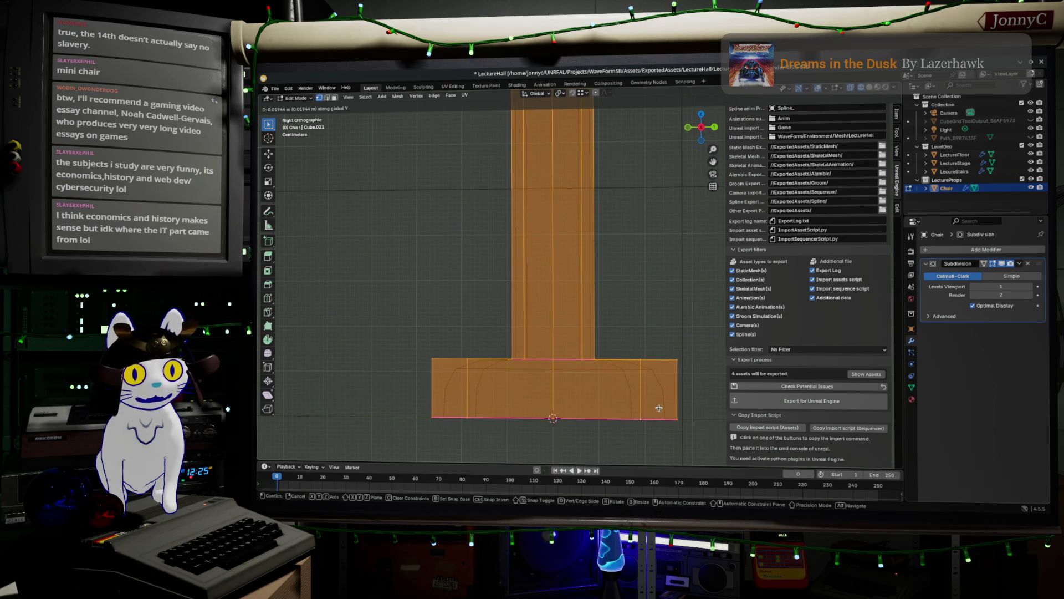
left_click(660, 408)
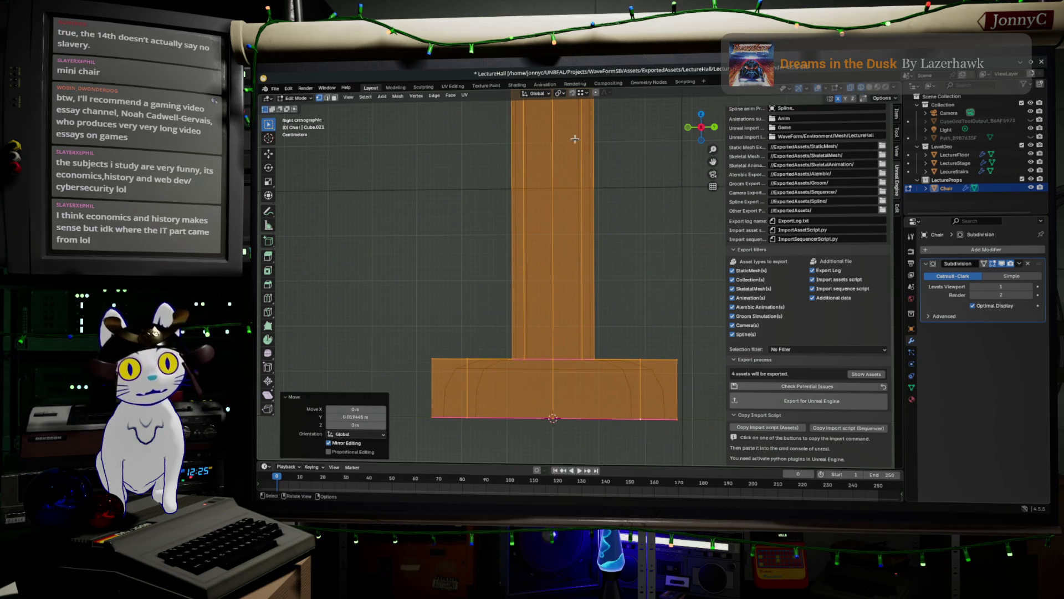
left_click(559, 93)
left_click(597, 123)
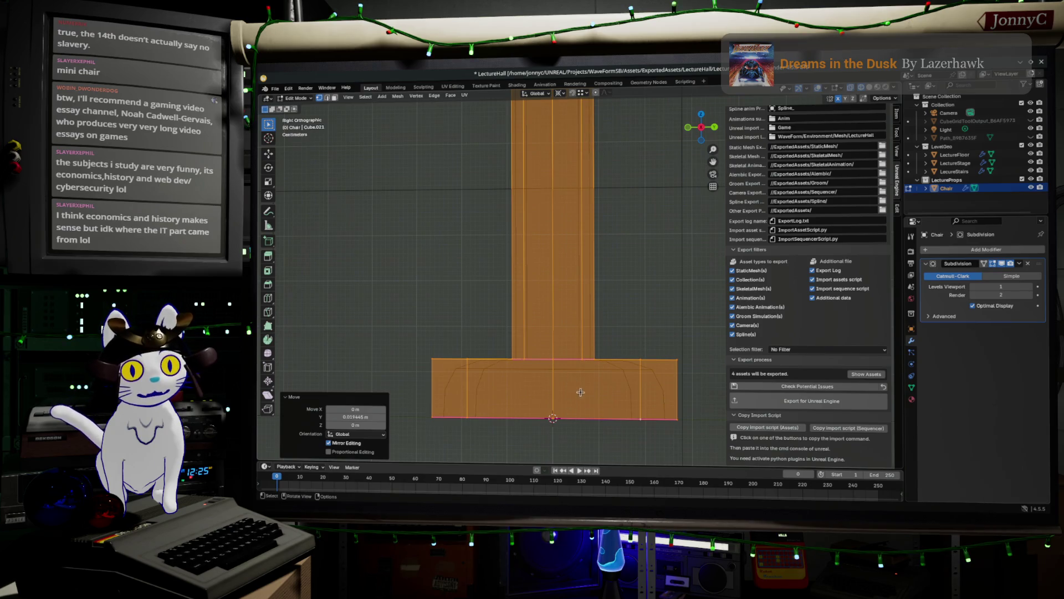
key("s")
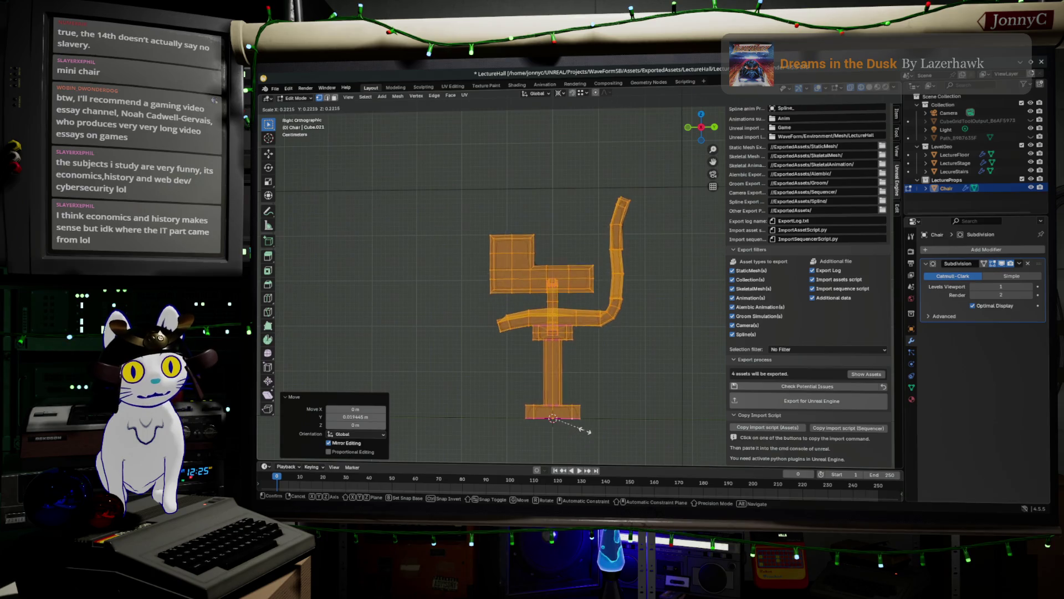
Confirm the chair mesh at 0.222 scale and return to Object Mode
left_click(585, 428)
scroll(619, 369, "down", 4)
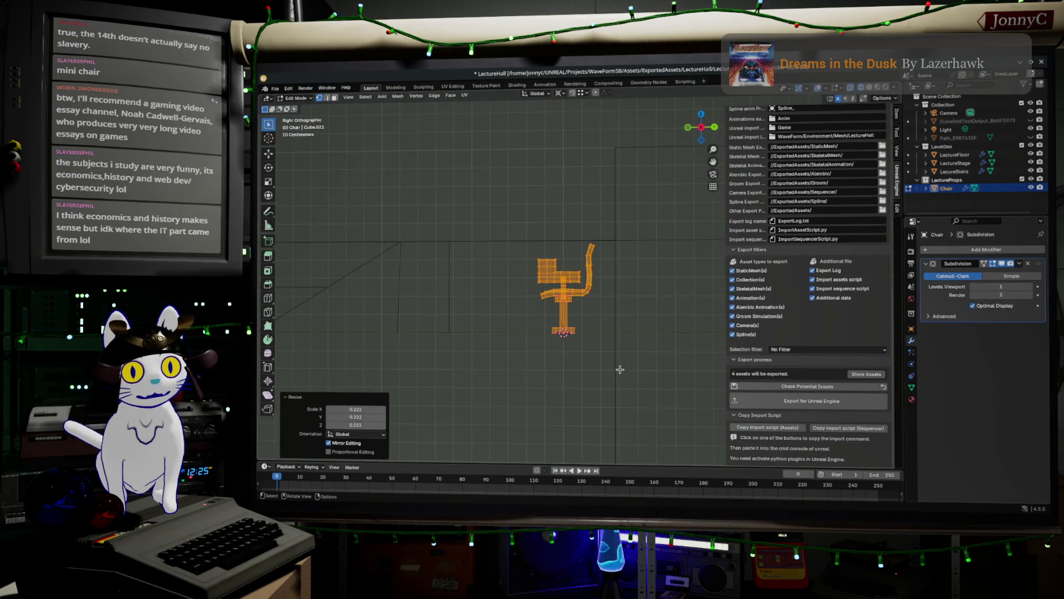
key("Tab")
mouse_move(606, 373)
left_mouse_down()
mouse_move(584, 364)
mouse_move(599, 373)
mouse_move(597, 354)
mouse_move(613, 340)
left_mouse_up()
key("Tab")
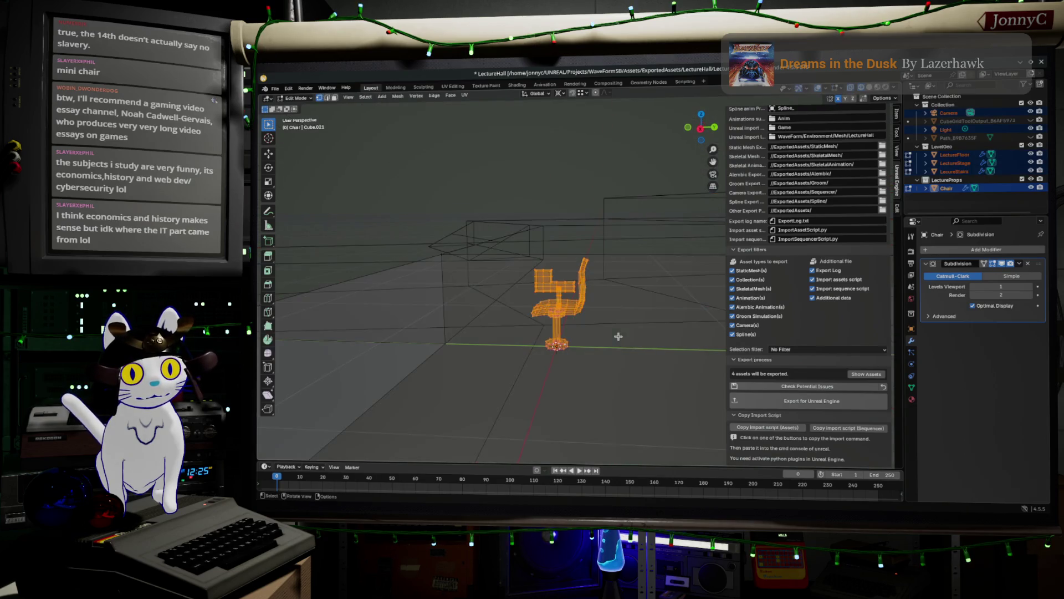
left_click_drag(547, 305, 601, 320)
key("Tab")
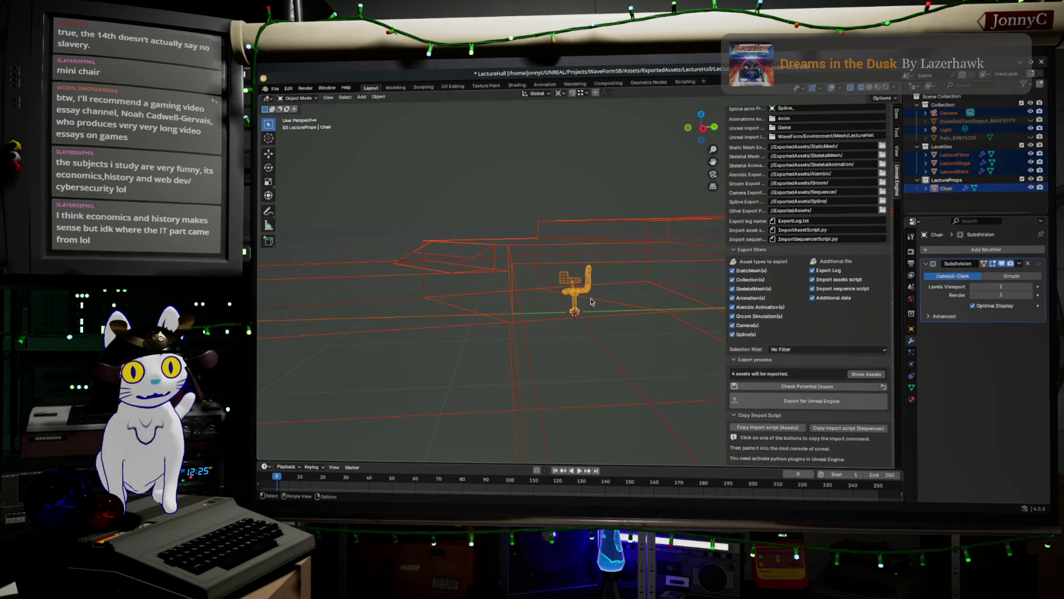
Select the Chair object and show its transform values in the sidebar Item tab
left_click(579, 287)
left_click(588, 294)
left_click_drag(608, 309, 604, 304)
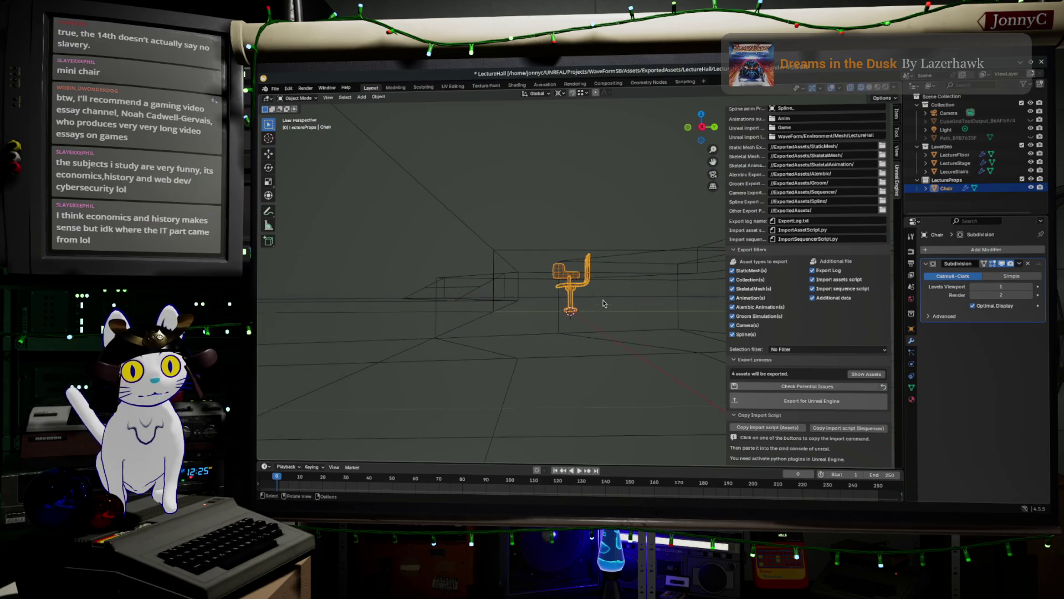
mouse_move(643, 260)
left_mouse_down()
mouse_move(711, 288)
mouse_move(665, 297)
mouse_move(798, 273)
left_mouse_up()
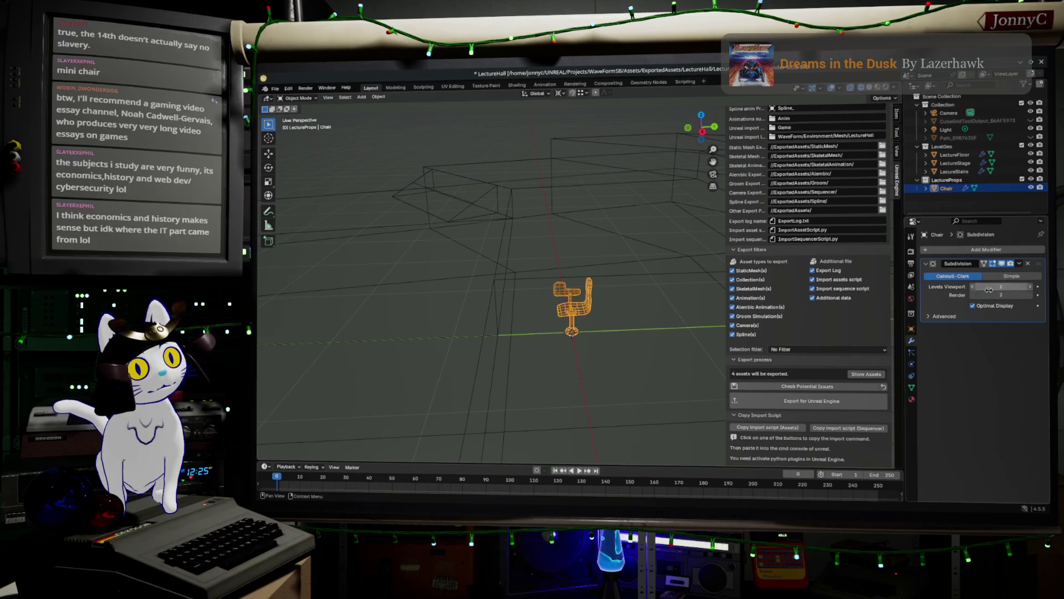
left_click(898, 113)
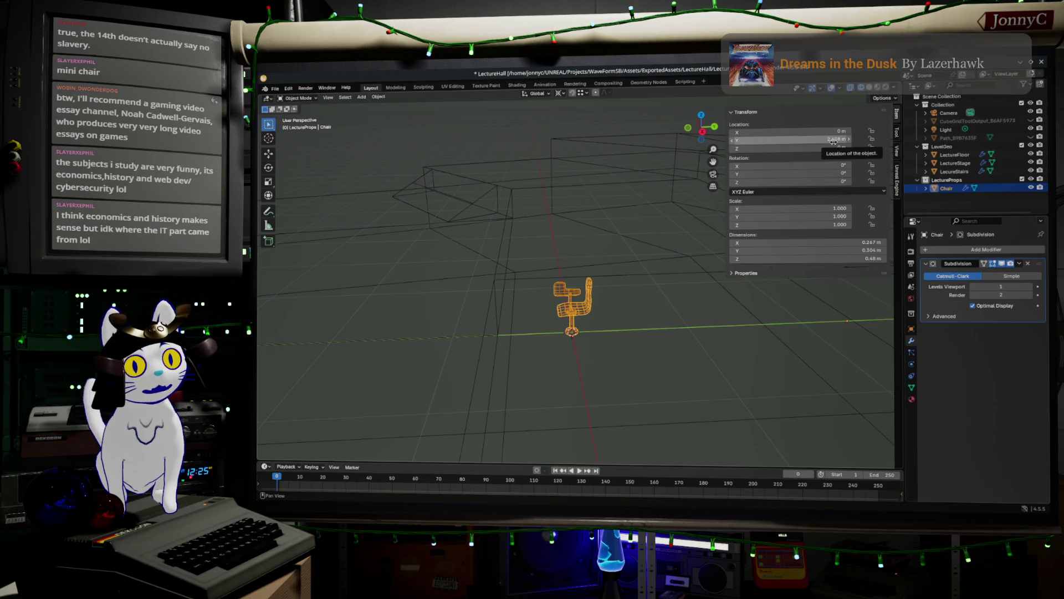
Set the chair's Location Y to 2.5 m, with Z temporarily at 1 m
left_click(833, 140)
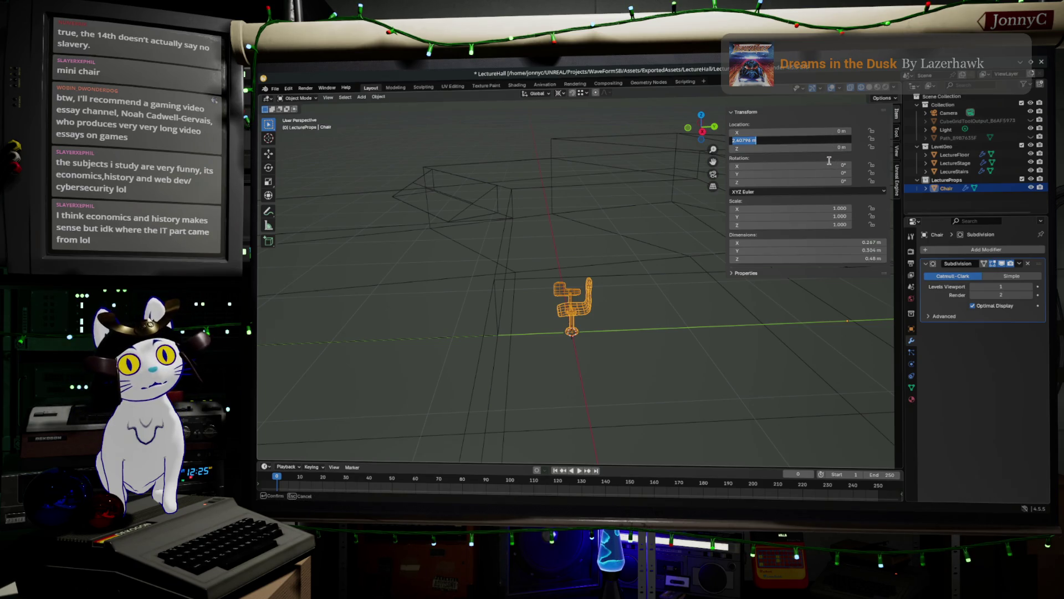
key("Return")
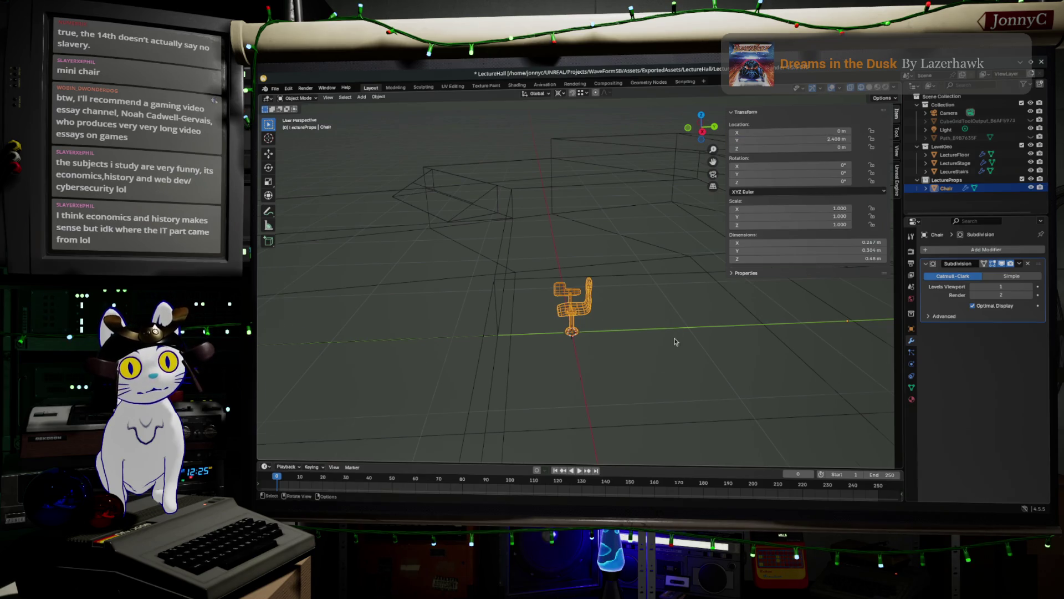
scroll(671, 339, "down", 4)
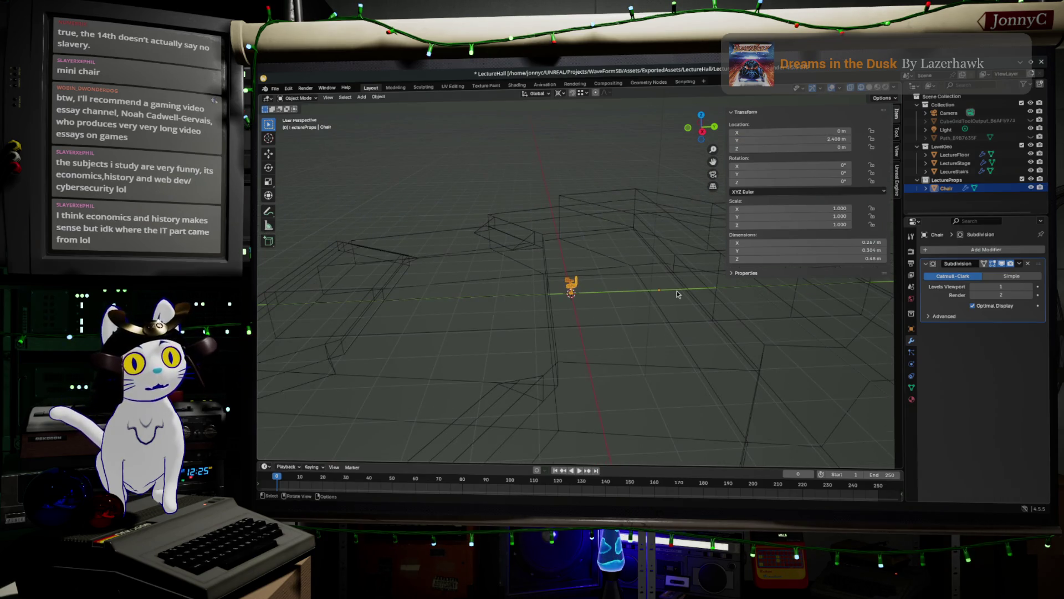
mouse_move(674, 289)
left_mouse_down()
mouse_move(665, 286)
mouse_move(683, 269)
left_mouse_up()
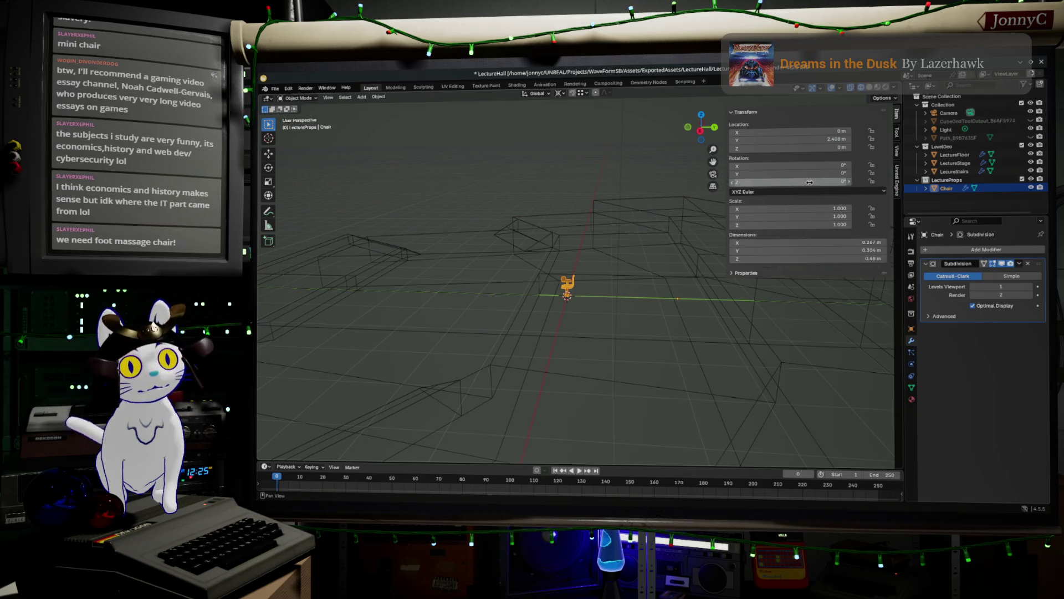
left_click(822, 149)
type("1")
key("Return")
left_click(828, 141)
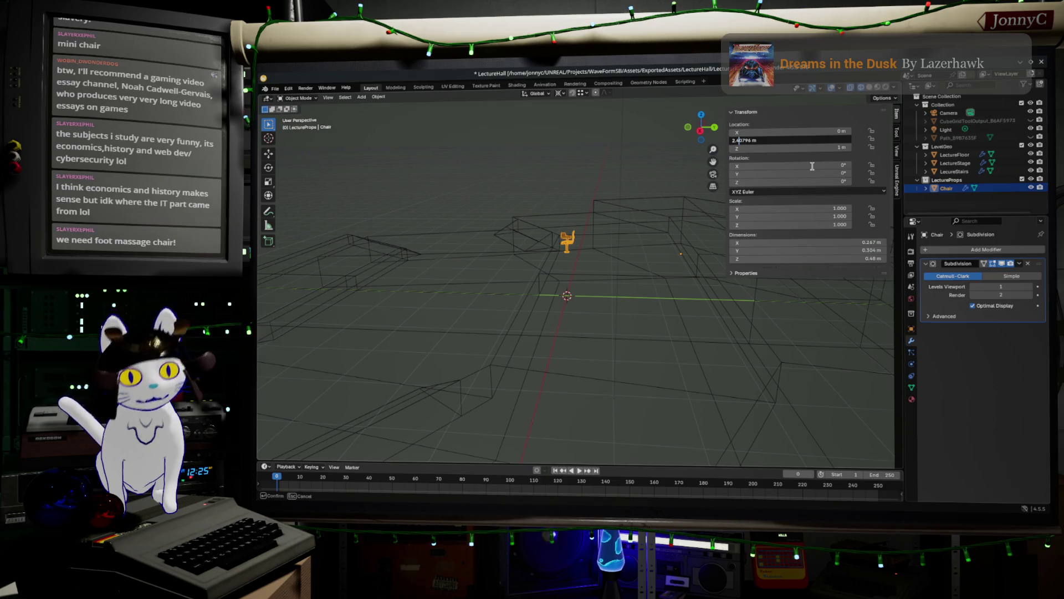
key("BackSpace")
type("5")
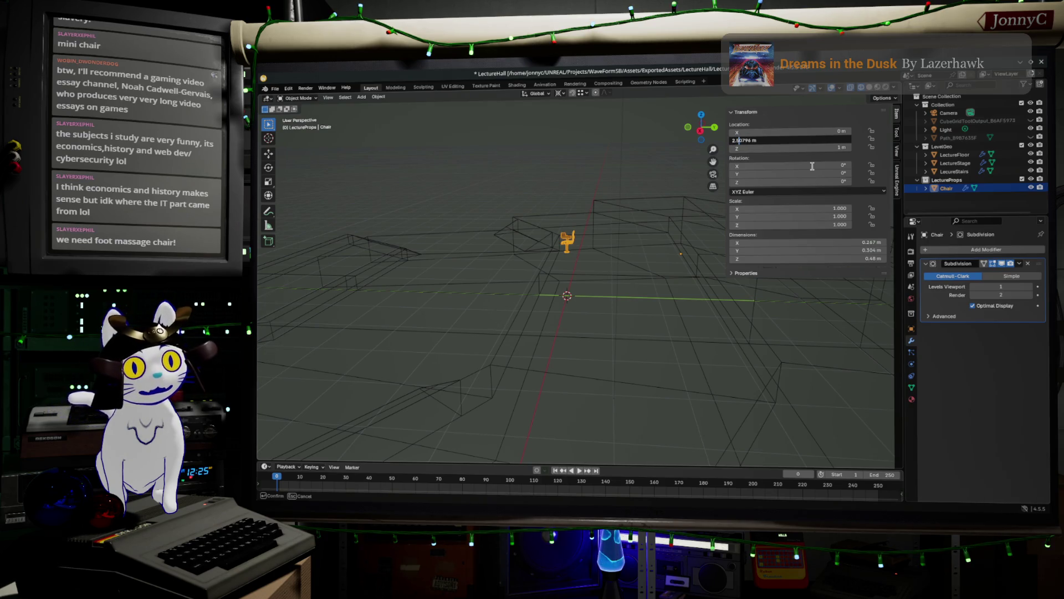
key("Delete")
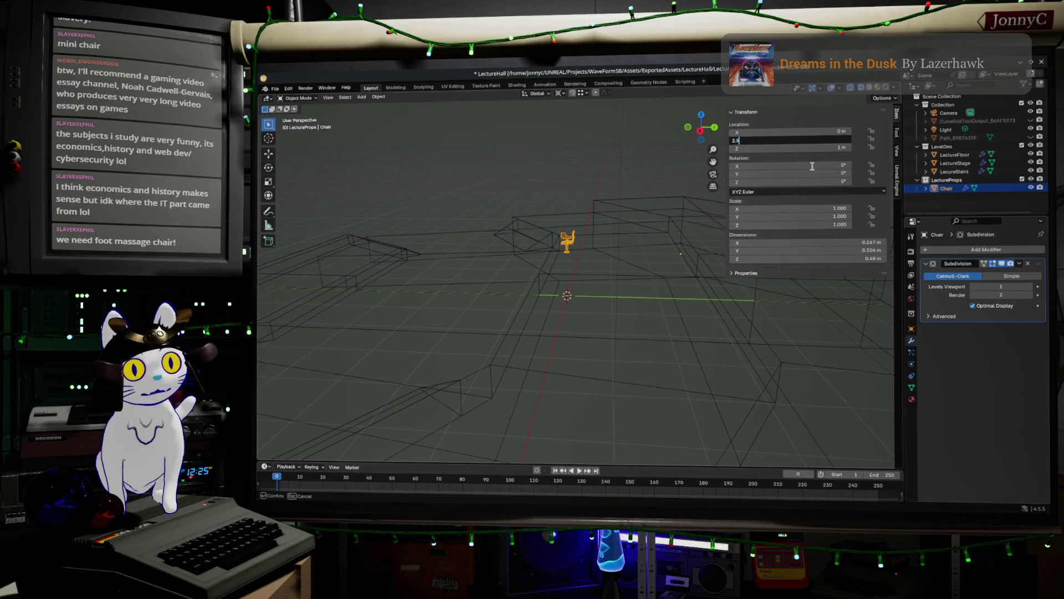
key("Return")
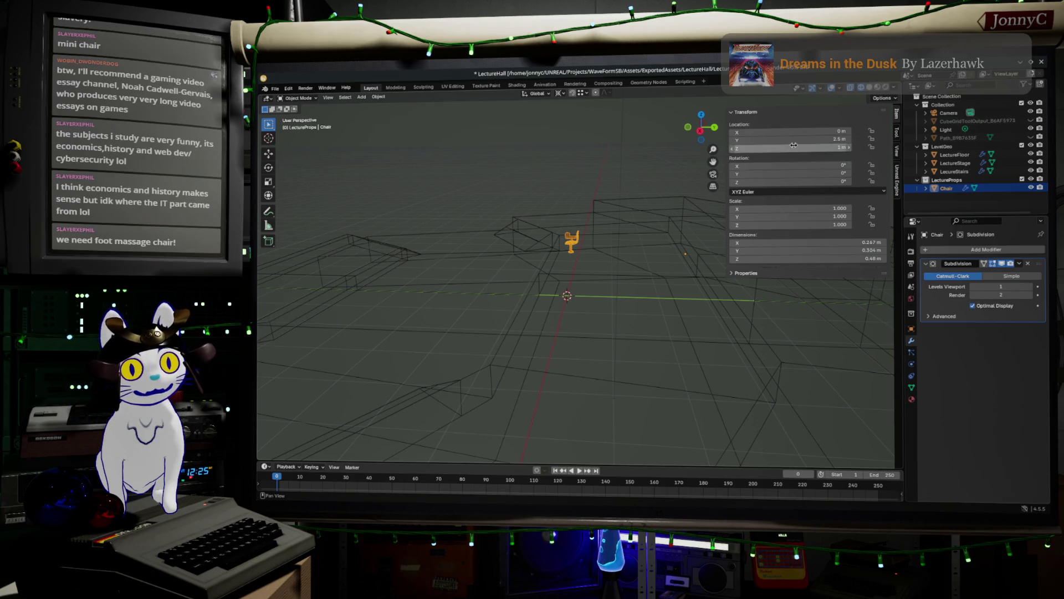
Check a vertex's Z in Edit Mode, then set the chair's Location Z to 0.5 m
scroll(592, 336, "up", 3)
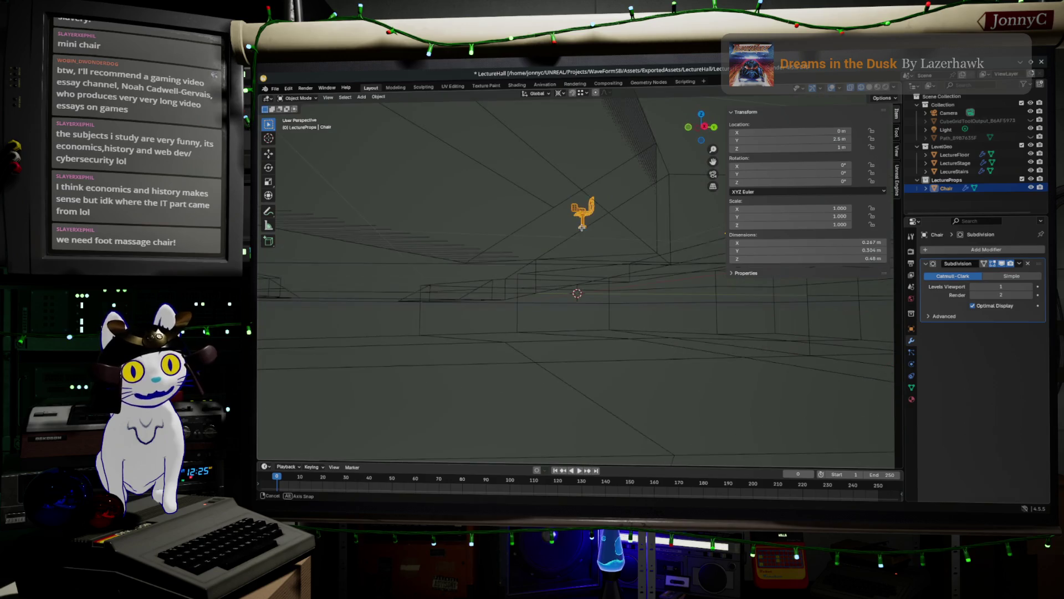
key("Tab")
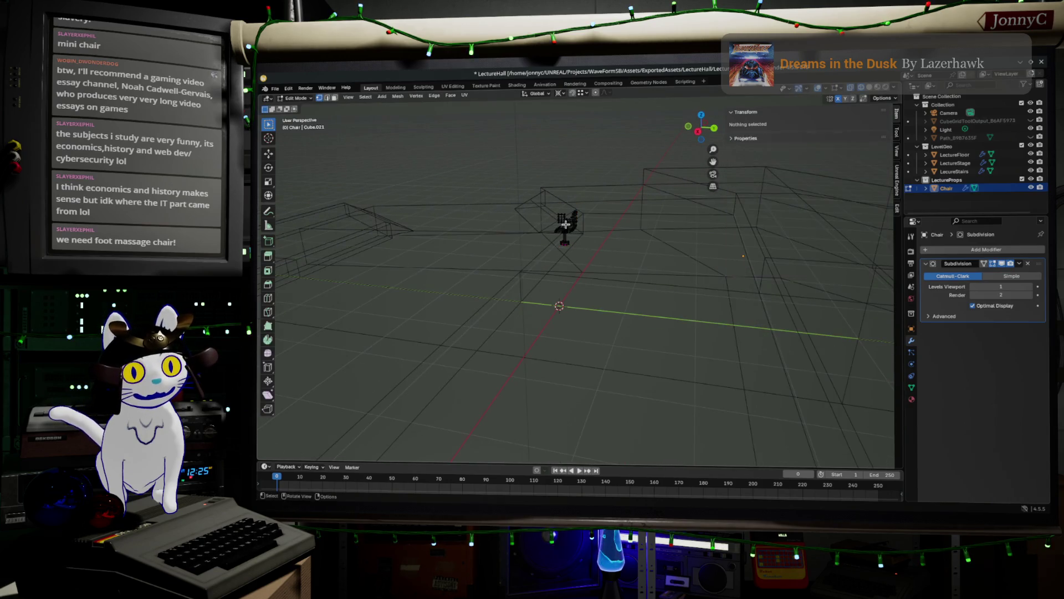
mouse_move(570, 234)
left_mouse_down()
mouse_move(623, 290)
mouse_move(661, 269)
left_mouse_up()
left_click(850, 146)
key("Return")
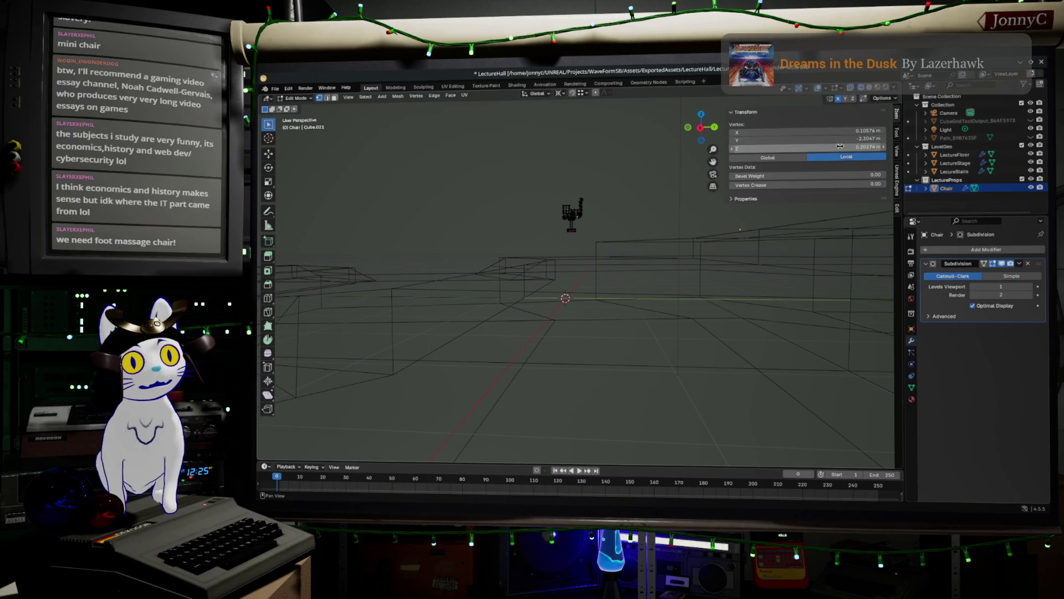
key("Tab")
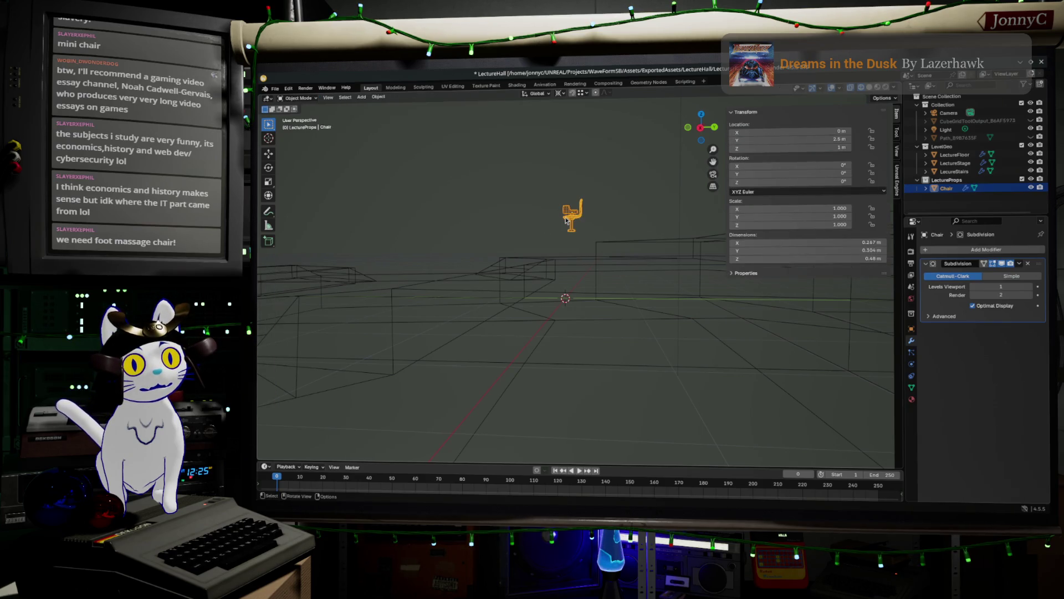
left_click(819, 149)
type("0.5")
key("Return")
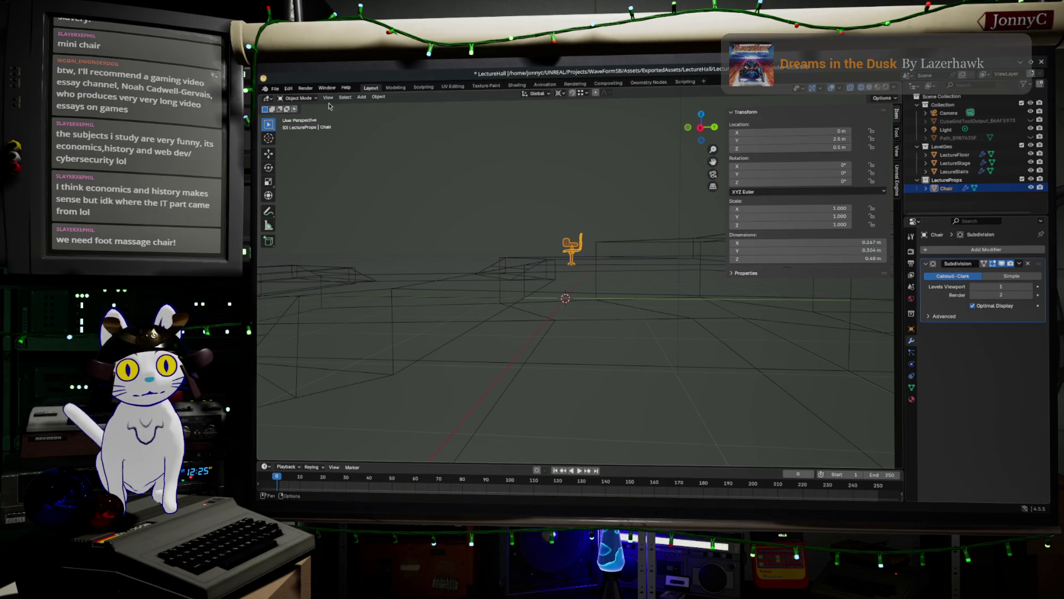
Save LectureHall.blend, export the four assets via the Unreal Engine tab, and return to Unreal
left_click(276, 92)
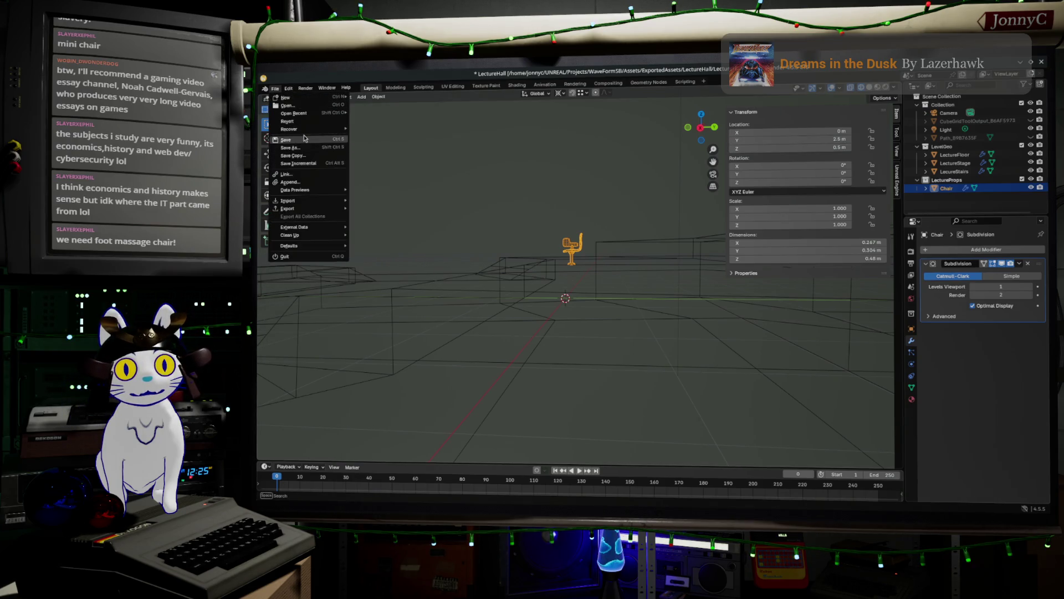
left_click(286, 148)
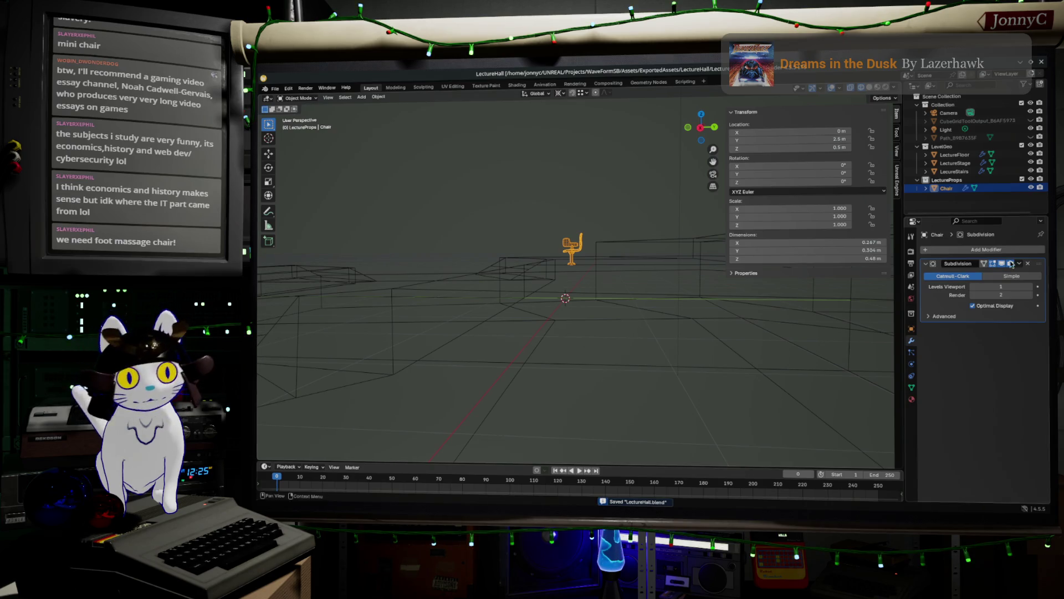
left_click(896, 177)
scroll(787, 333, "down", 10)
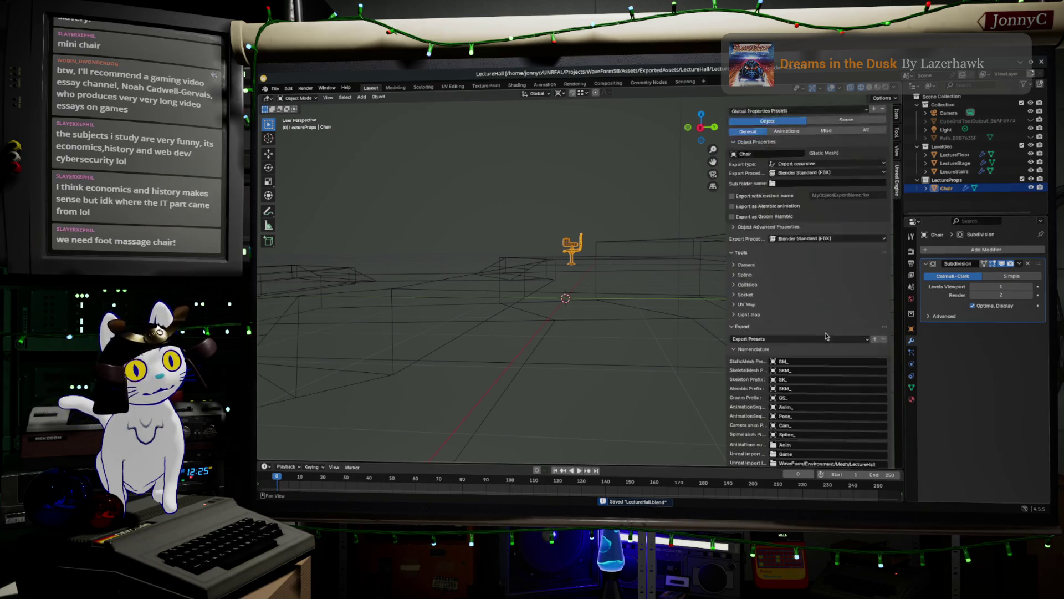
scroll(788, 398, "down", 2)
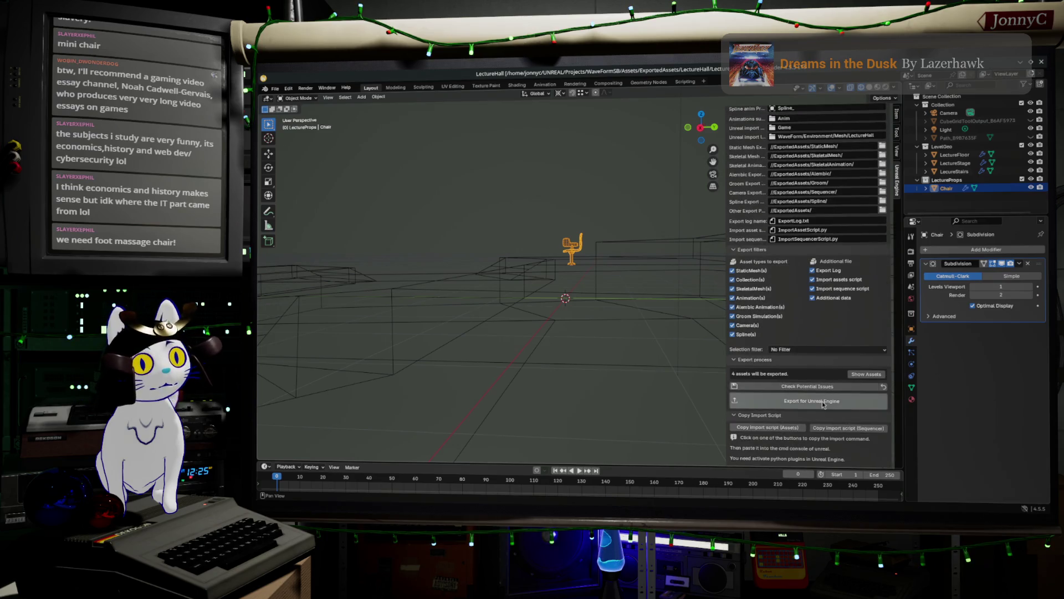
left_click(803, 400)
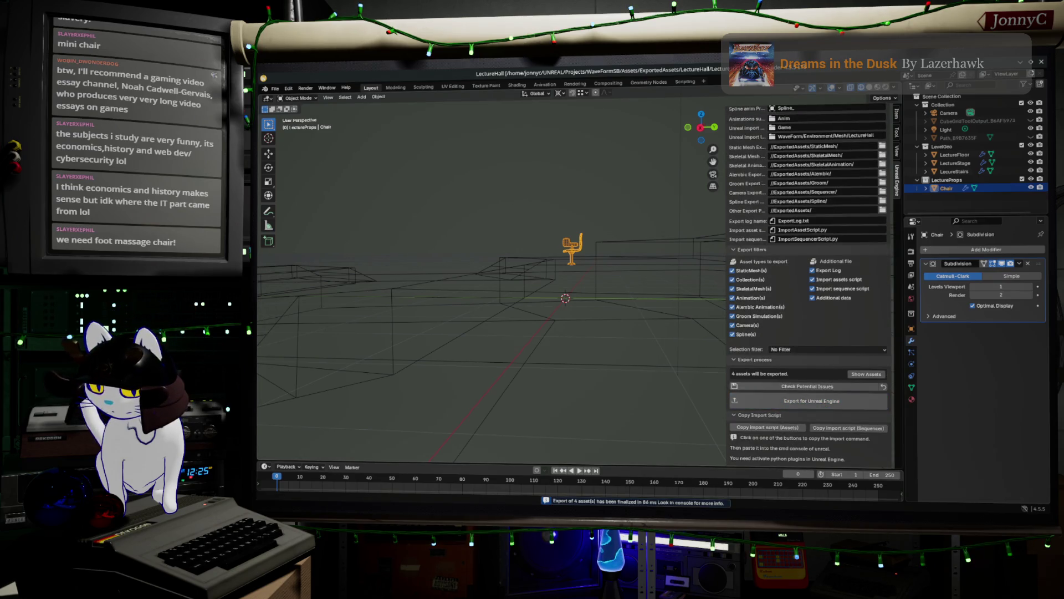
key("alt+Tab")
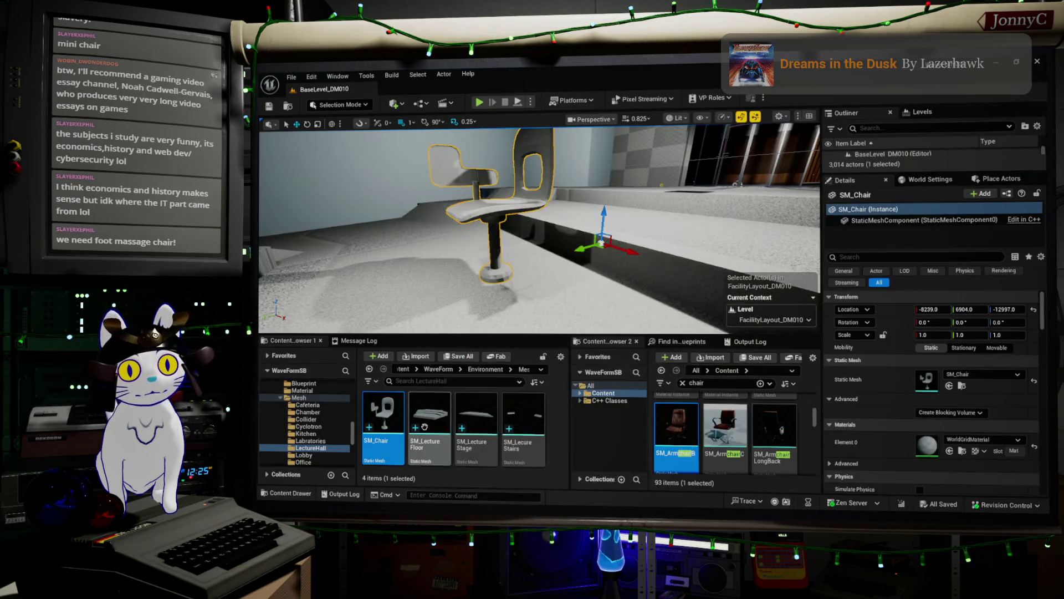
Reimport SM_Chair from the updated Blender file
right_click(388, 412)
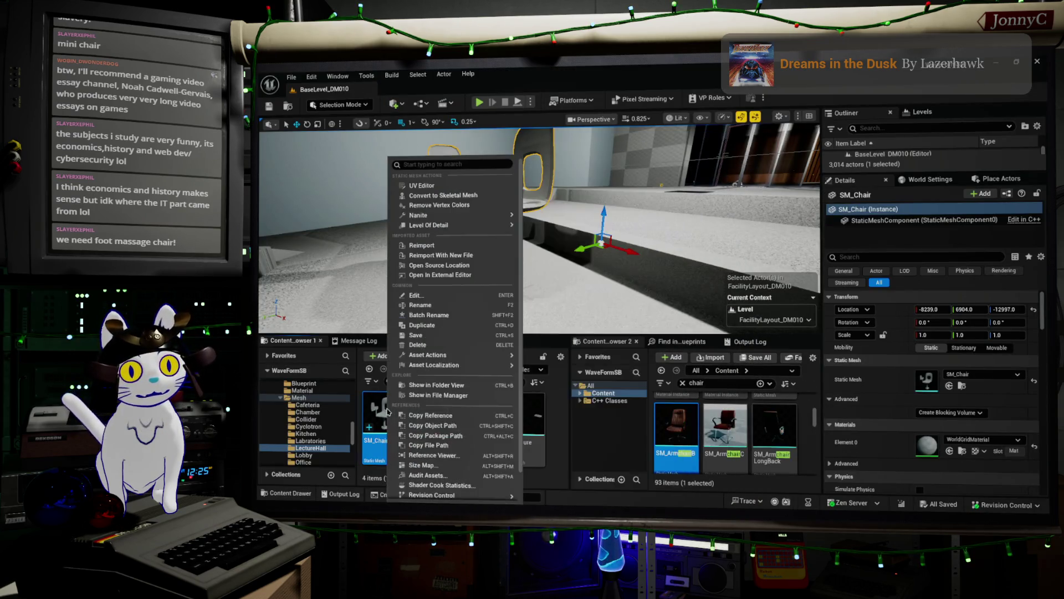
left_click(439, 245)
scroll(564, 282, "up", 10)
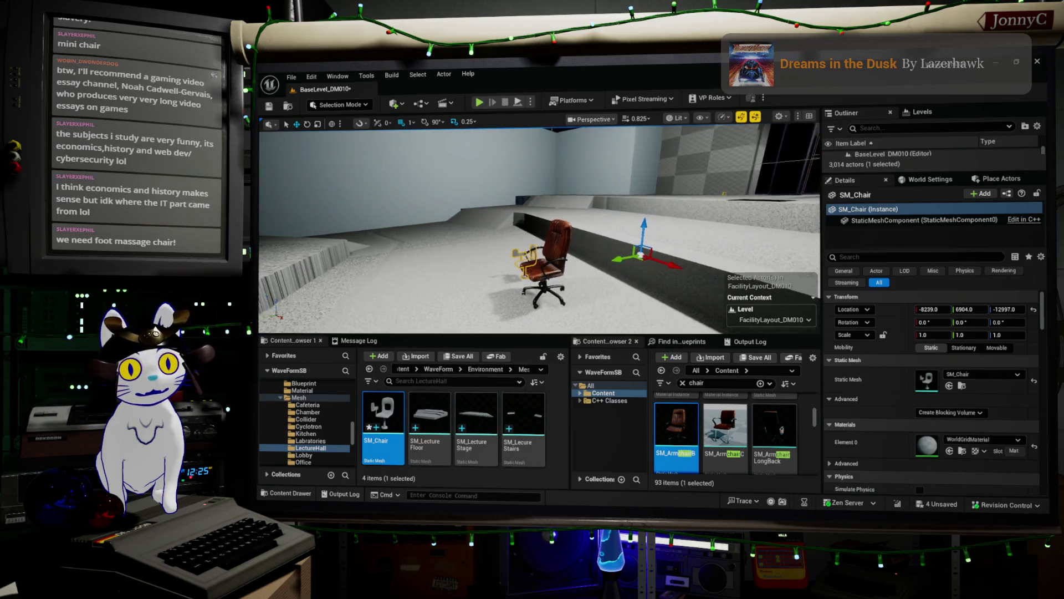
left_click_drag(538, 228, 493, 233)
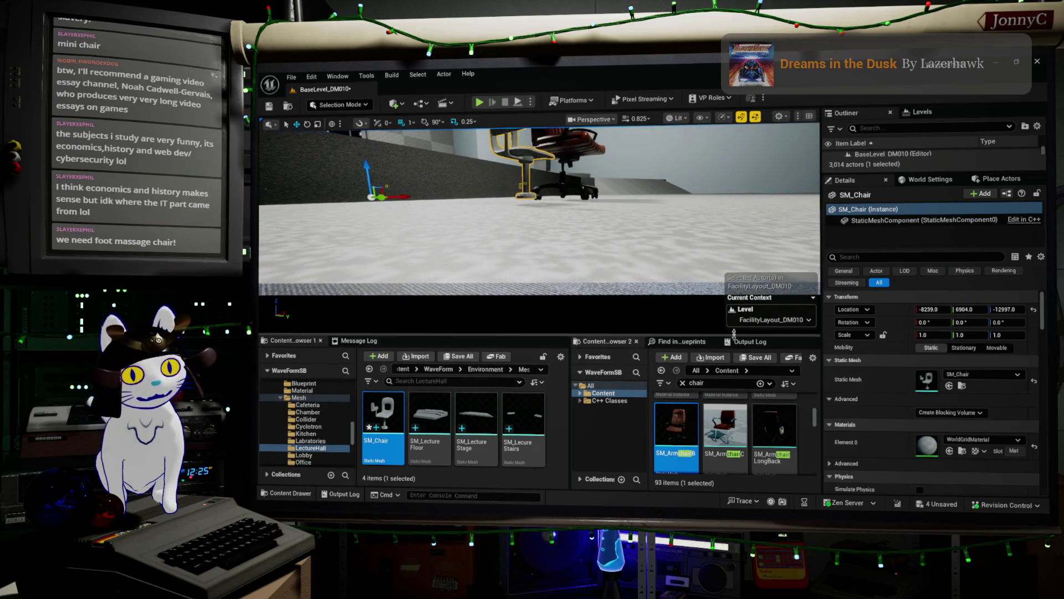
Move SM_Chair along Y from 6904 to 7137, placing it at -8239, 7137, -12997
left_click(680, 341)
left_click_drag(530, 158, 526, 183)
left_click_drag(499, 250, 471, 335)
mouse_move(430, 226)
left_mouse_down()
mouse_move(507, 236)
mouse_move(543, 219)
mouse_move(543, 250)
mouse_move(635, 301)
left_mouse_up()
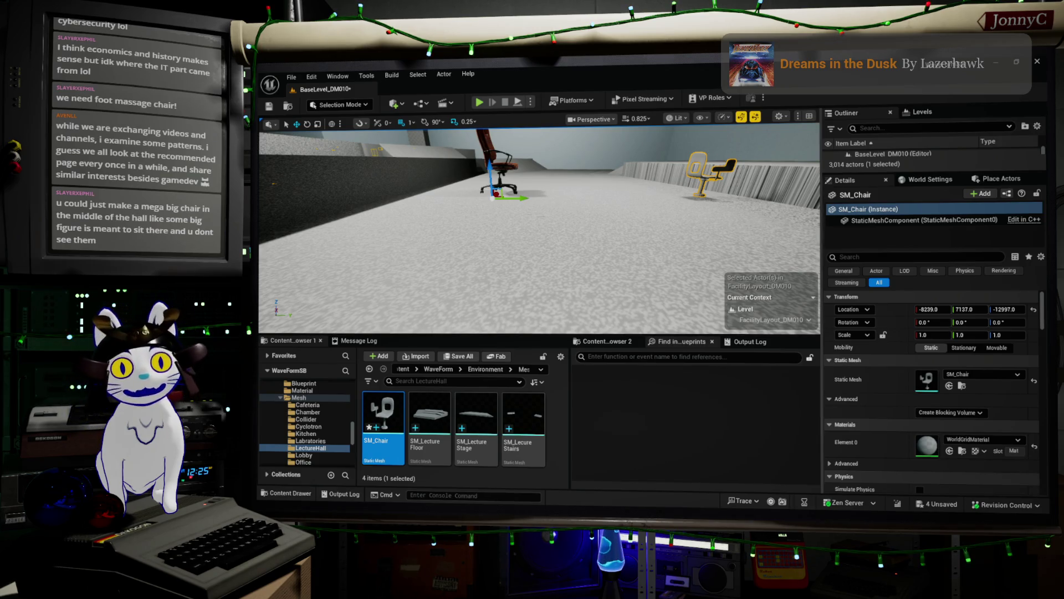
mouse_move(538, 221)
left_mouse_down()
mouse_move(532, 266)
mouse_move(540, 221)
left_mouse_up()
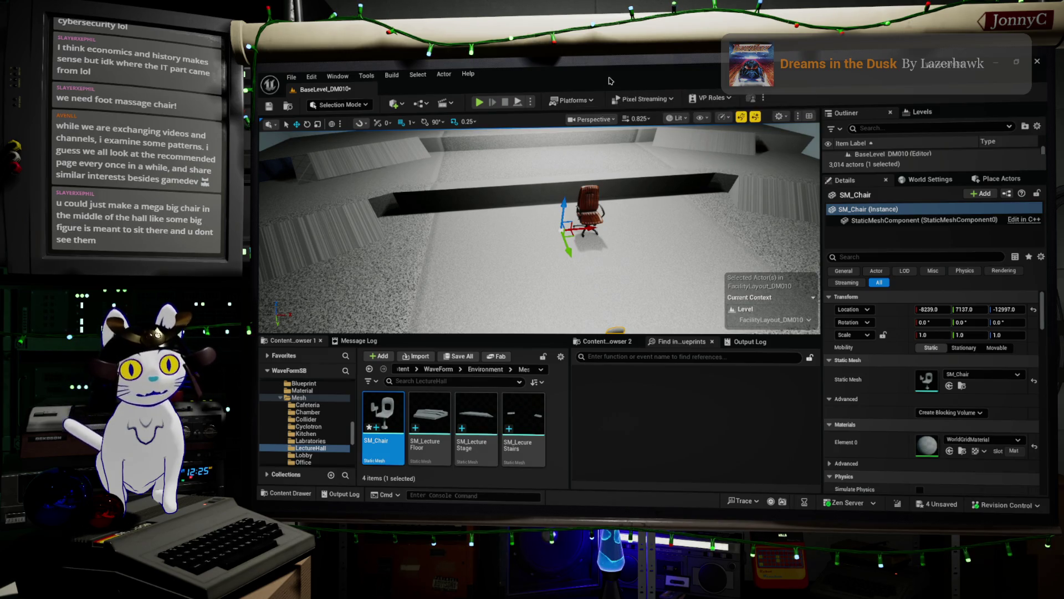
scroll(455, 239, "down", 3)
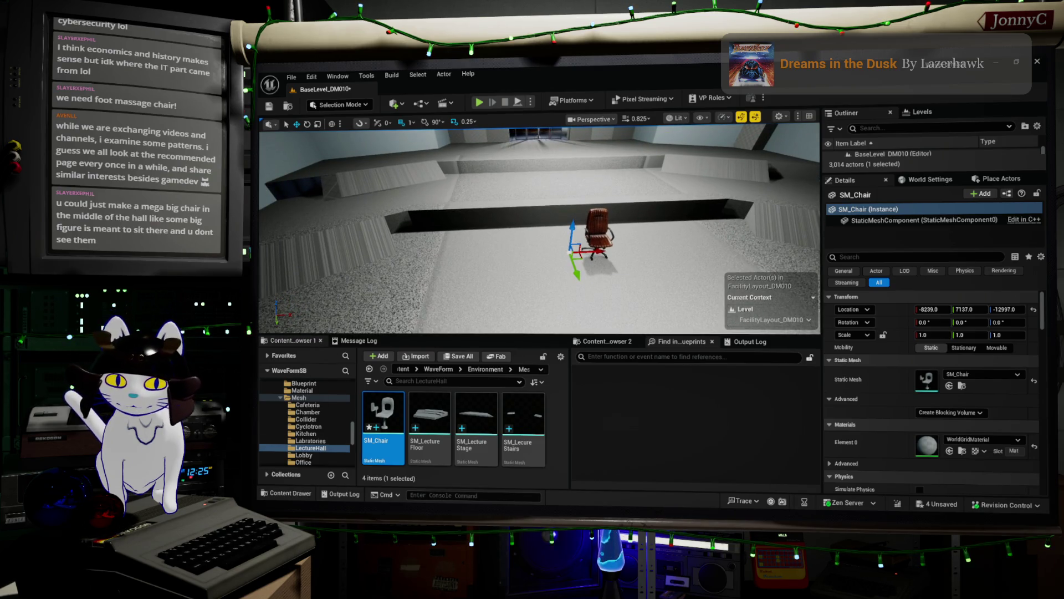
key("alt+Tab")
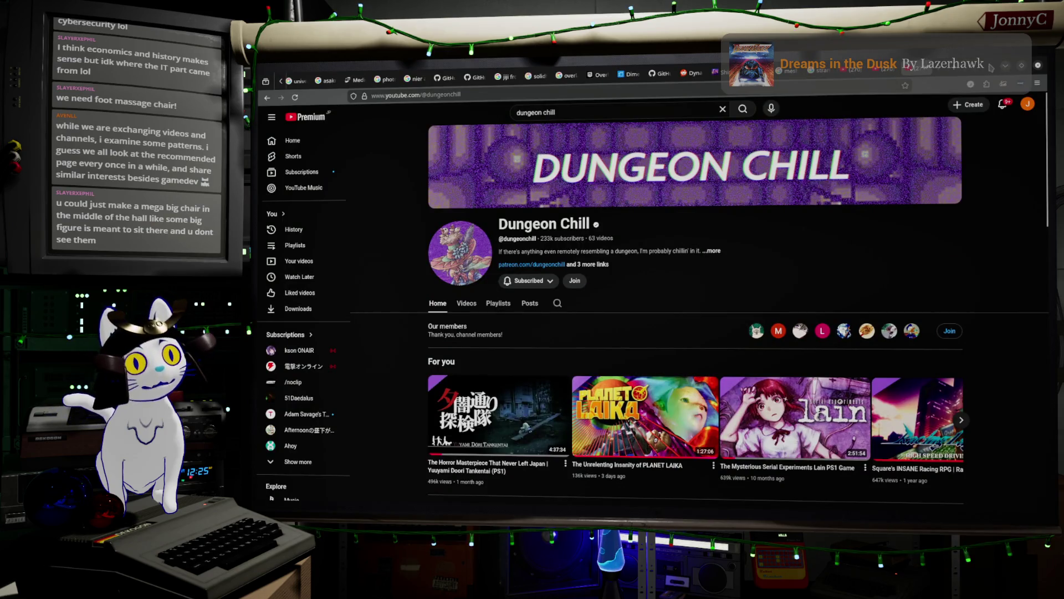
key("alt+Tab")
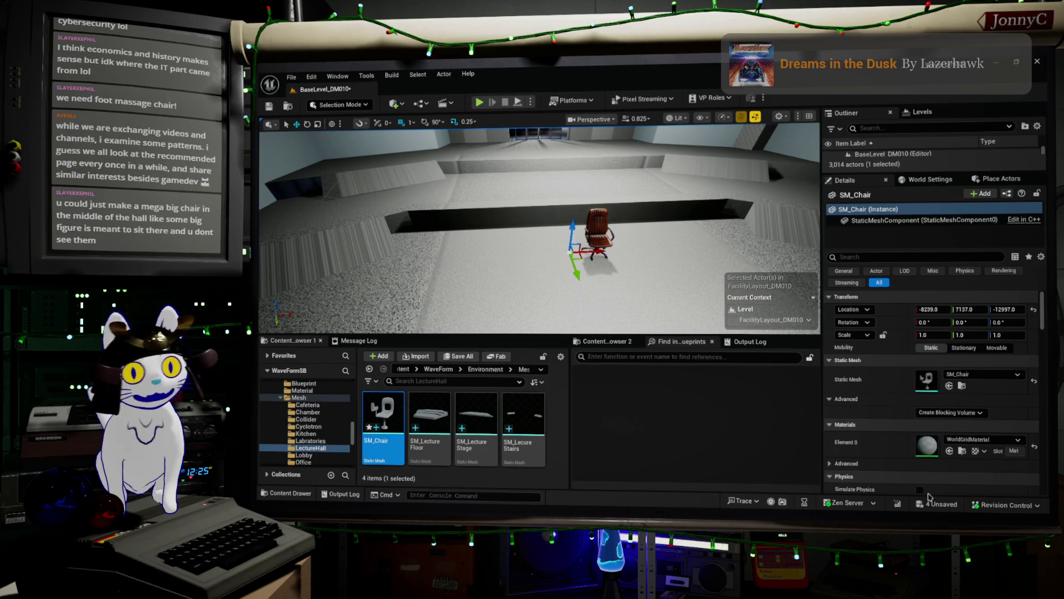
Fly the viewport to a new angle on the hall, then return to Blender
mouse_move(520, 236)
left_mouse_down()
mouse_move(571, 236)
mouse_move(571, 219)
mouse_move(570, 247)
left_mouse_up()
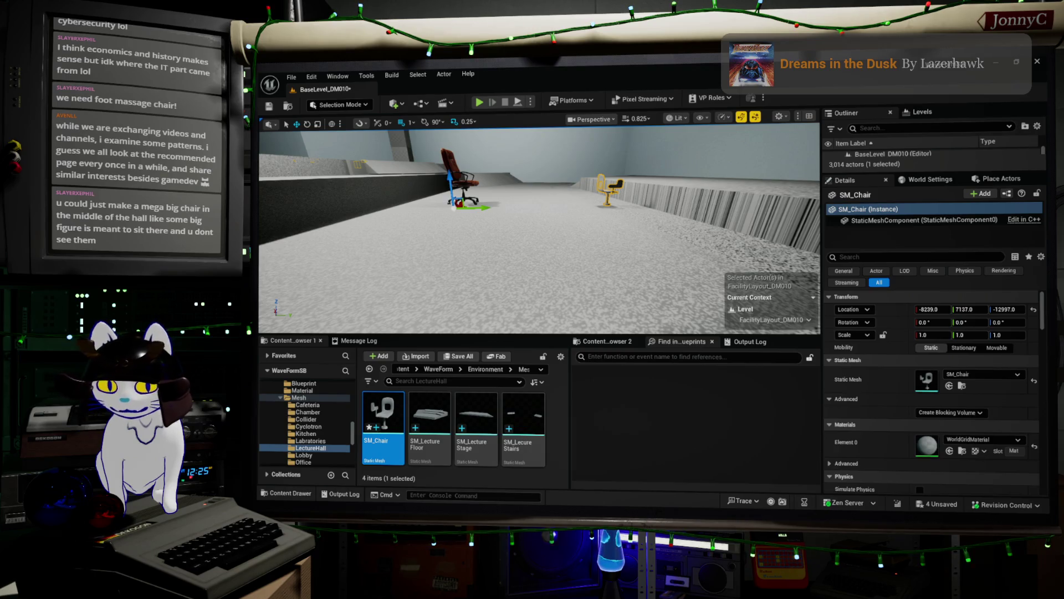
key("alt+Tab")
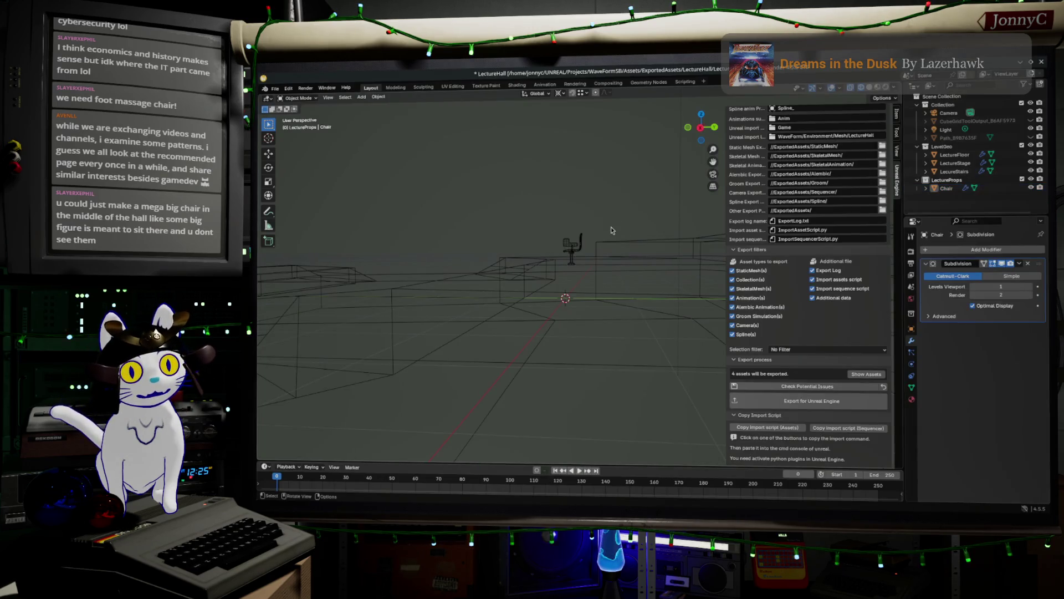
Check the chair's full mesh in Edit Mode, then select the Chair object
key("Tab")
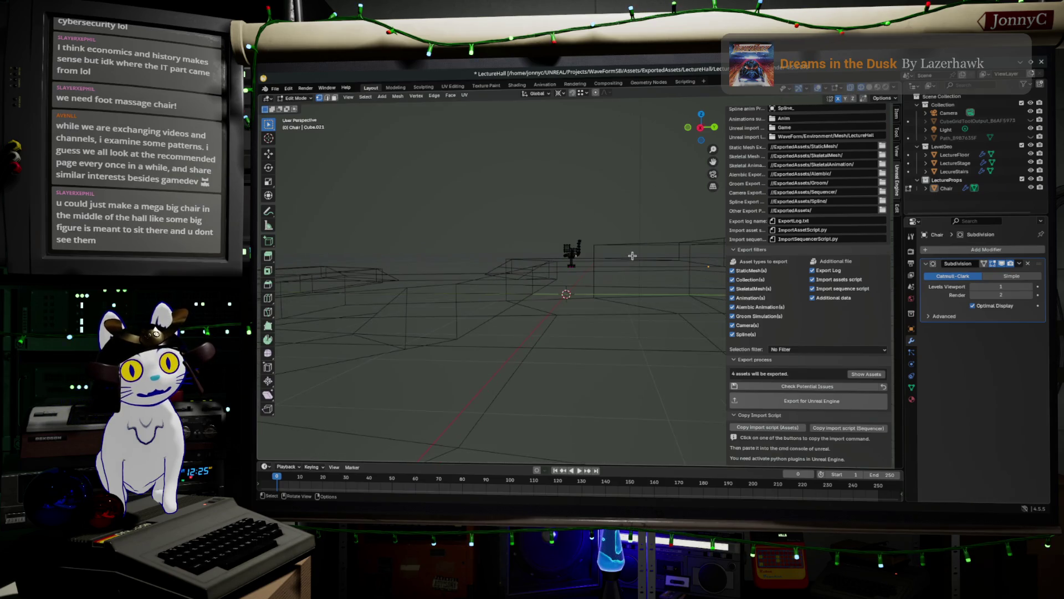
mouse_move(535, 224)
left_mouse_down()
mouse_move(637, 317)
mouse_move(598, 316)
mouse_move(598, 337)
mouse_move(605, 251)
mouse_move(612, 273)
left_mouse_up()
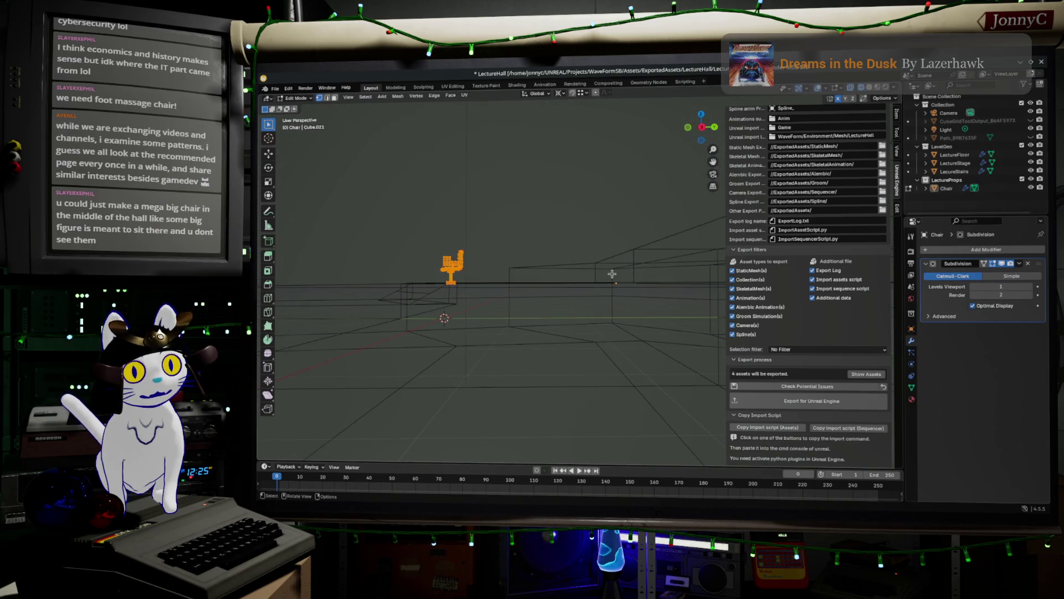
key("Tab")
left_click_drag(470, 287, 490, 299)
left_click(491, 274)
mouse_move(544, 290)
left_mouse_down()
mouse_move(528, 299)
mouse_move(558, 304)
mouse_move(551, 310)
left_mouse_up()
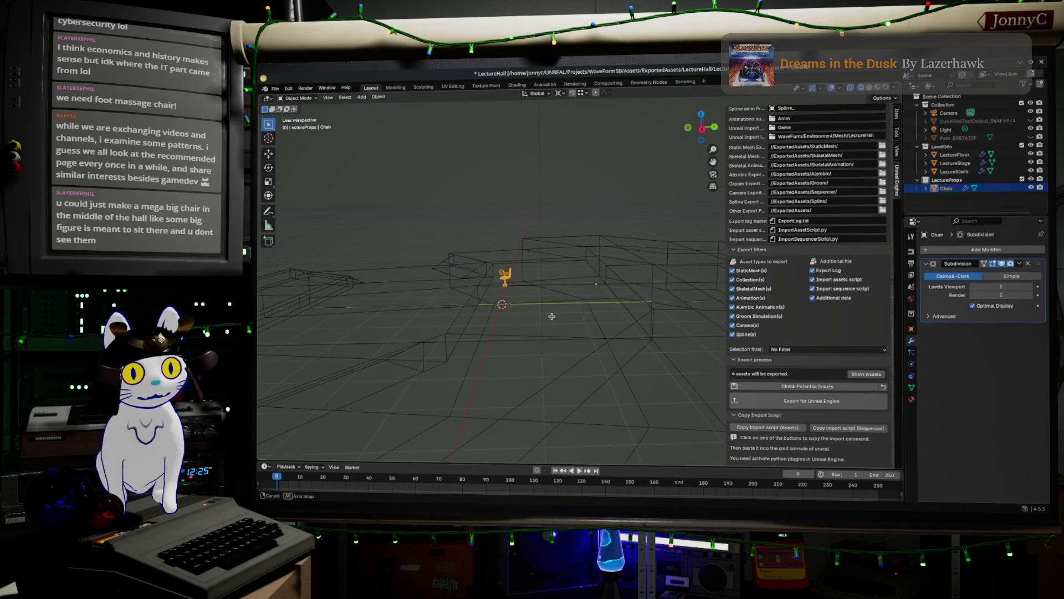
Reset the Chair's Location Y and Z to 0 m and view it in Right Ortho
left_click(897, 115)
left_click_drag(803, 139, 805, 140)
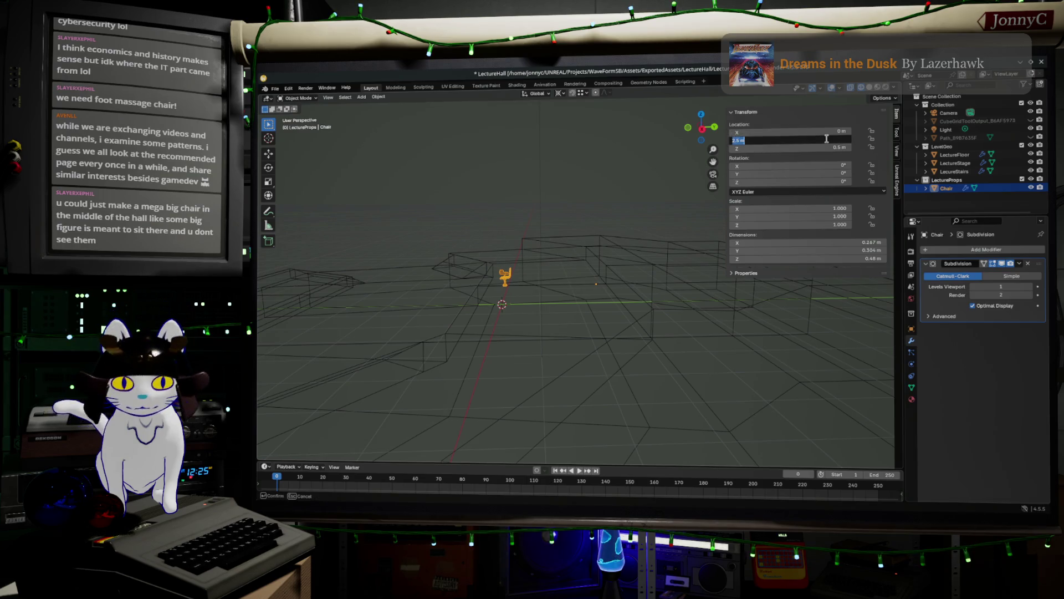
key("Escape")
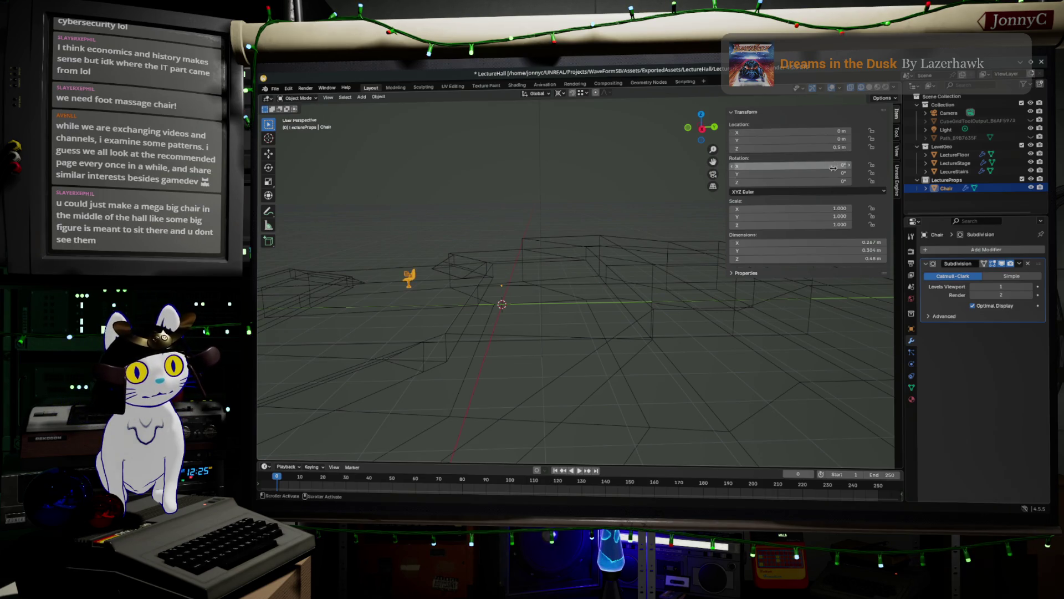
key("BackSpace")
left_click_drag(605, 260, 590, 278)
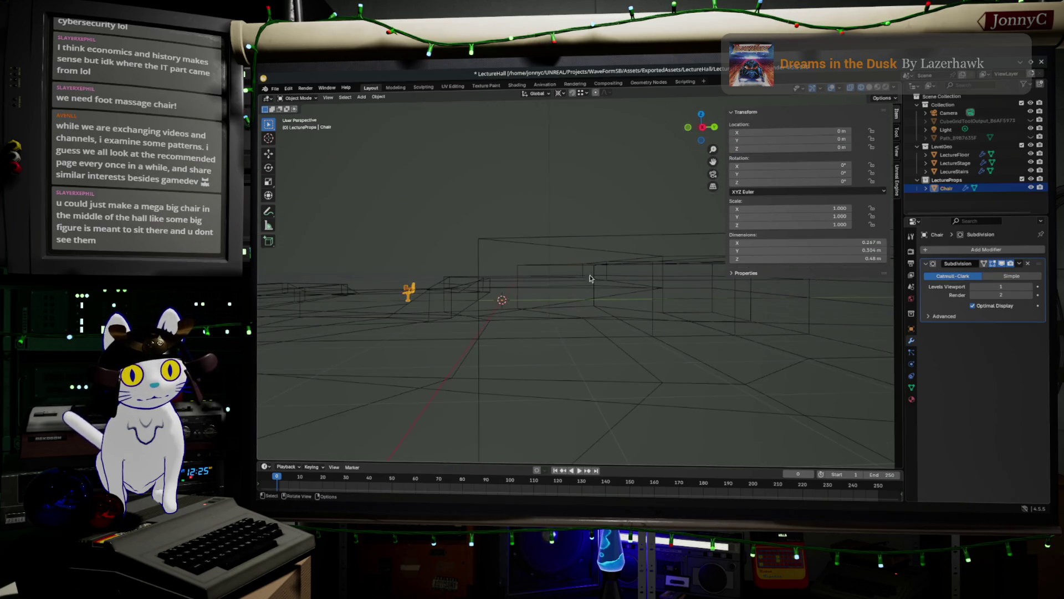
left_click(704, 128)
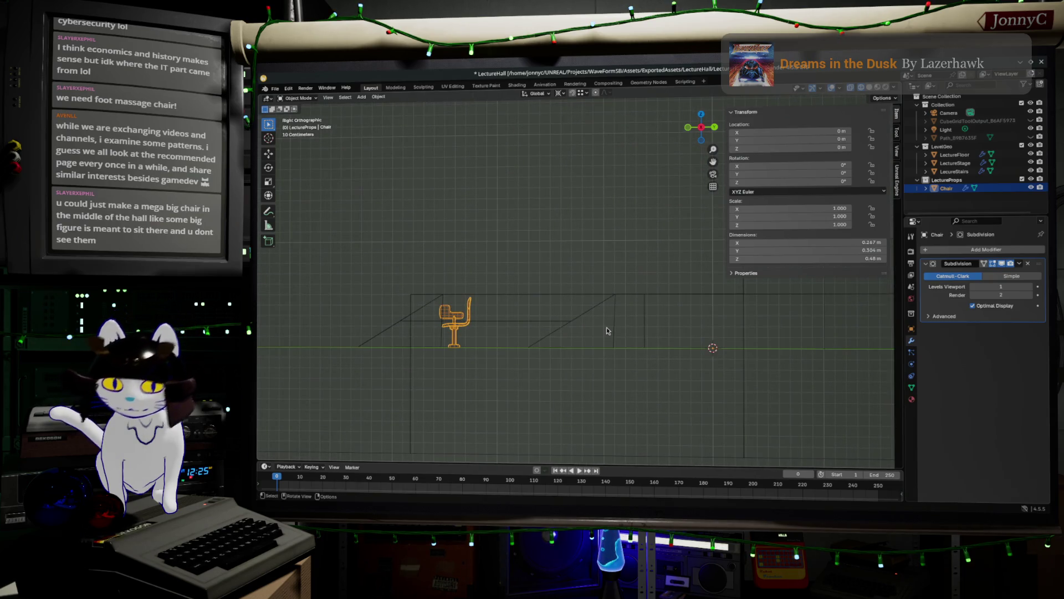
In Edit Mode, move the chair mesh along Y to sit over the origin
key("Tab")
key("g")
key("y")
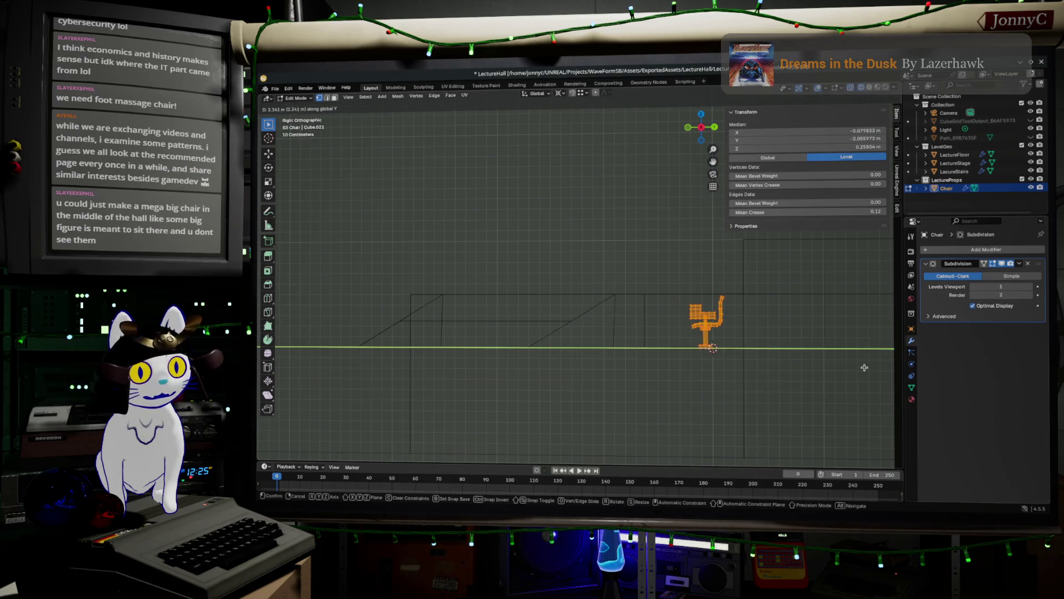
left_click(871, 370)
scroll(542, 311, "up", 6)
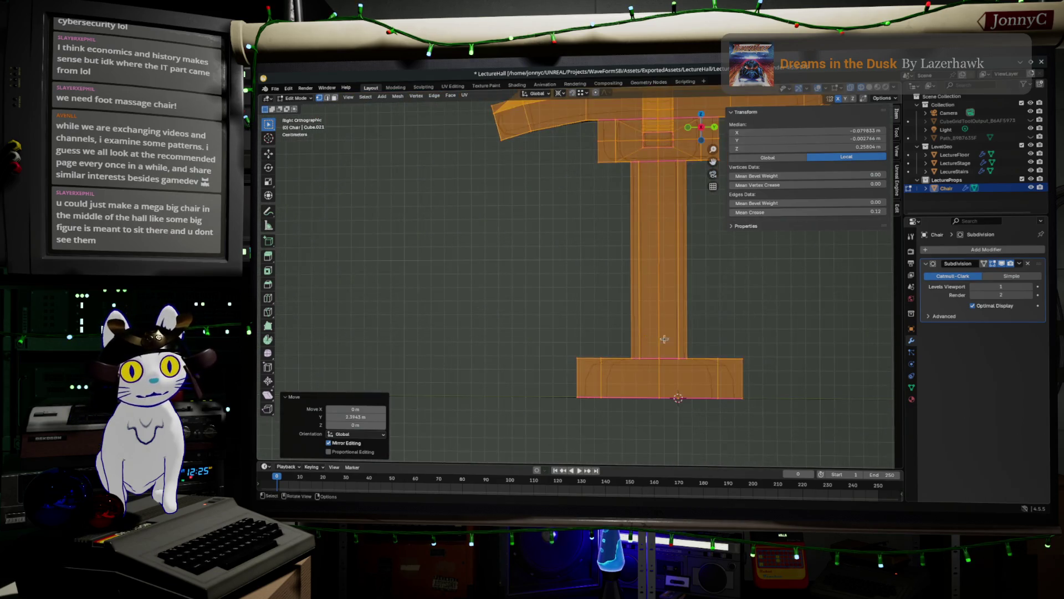
key("g")
key("y")
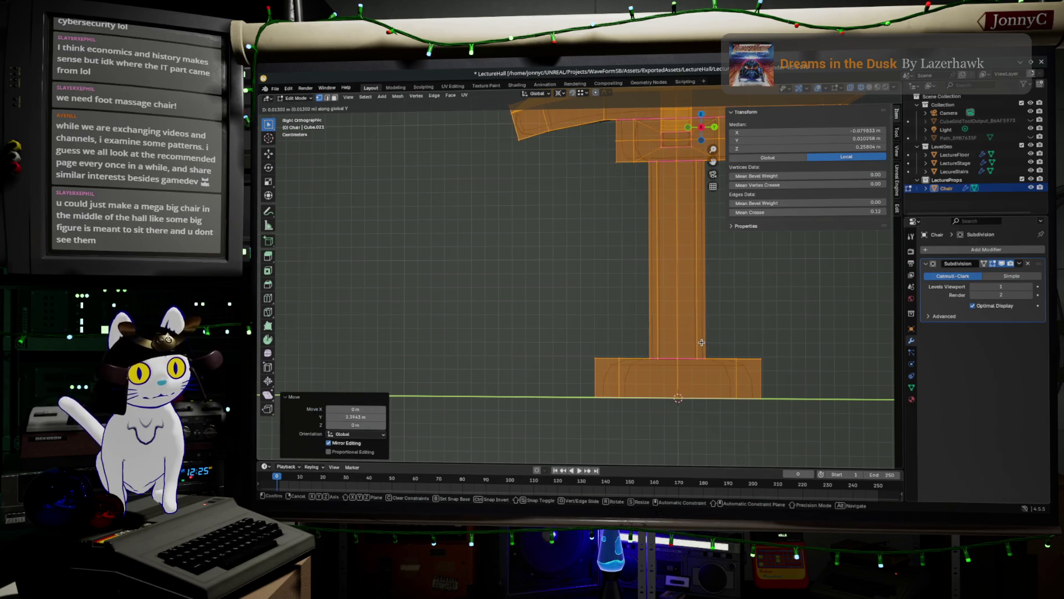
left_click(699, 343)
scroll(724, 380, "down", 3)
scroll(721, 366, "down", 2)
scroll(674, 415, "down", 2)
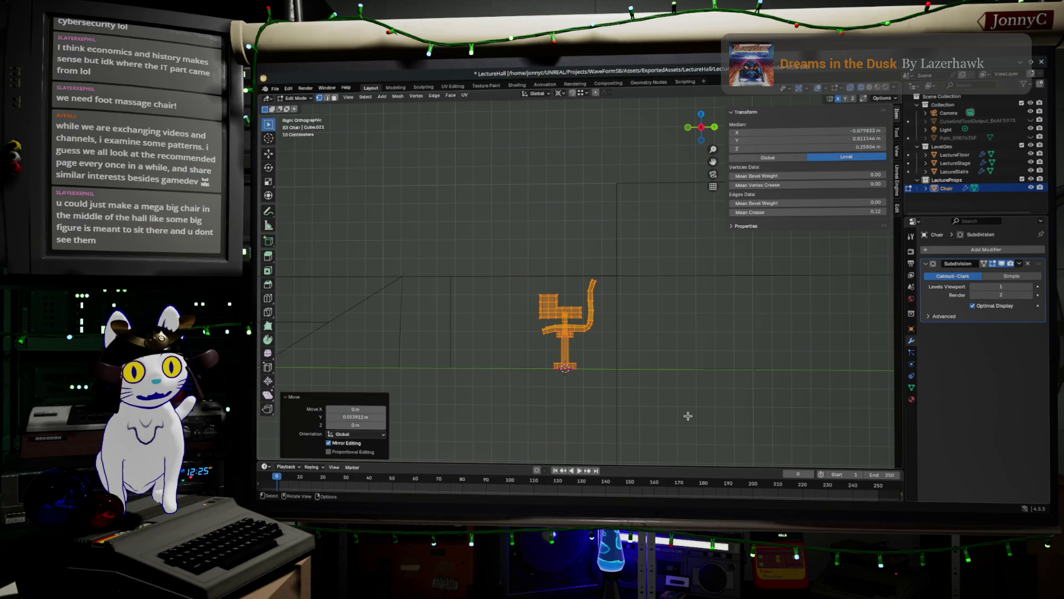
Scale the chair mesh by 1.675 and inspect it from the right side view
key("s")
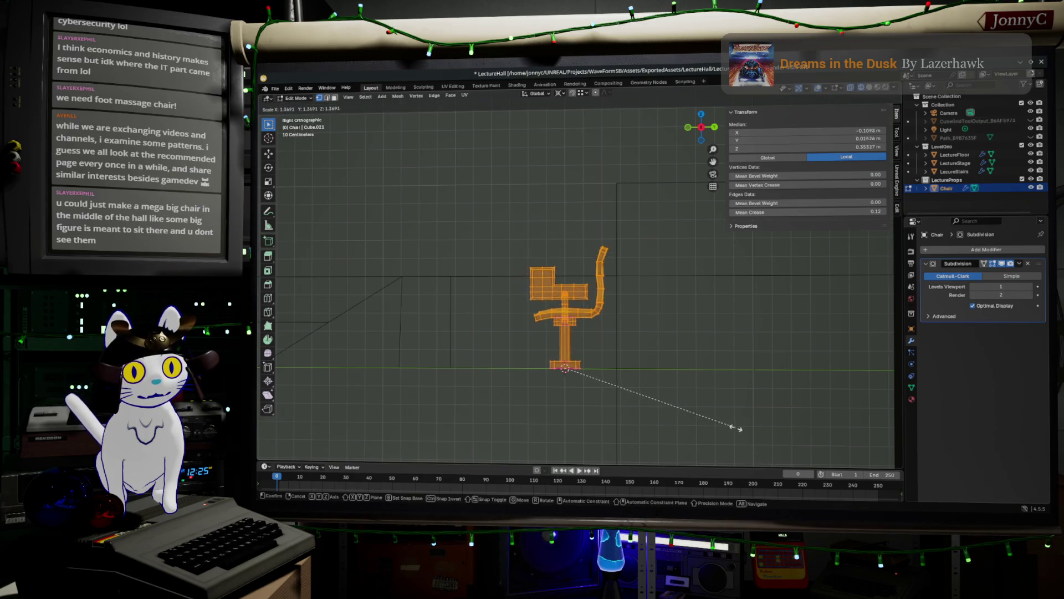
left_click(775, 442)
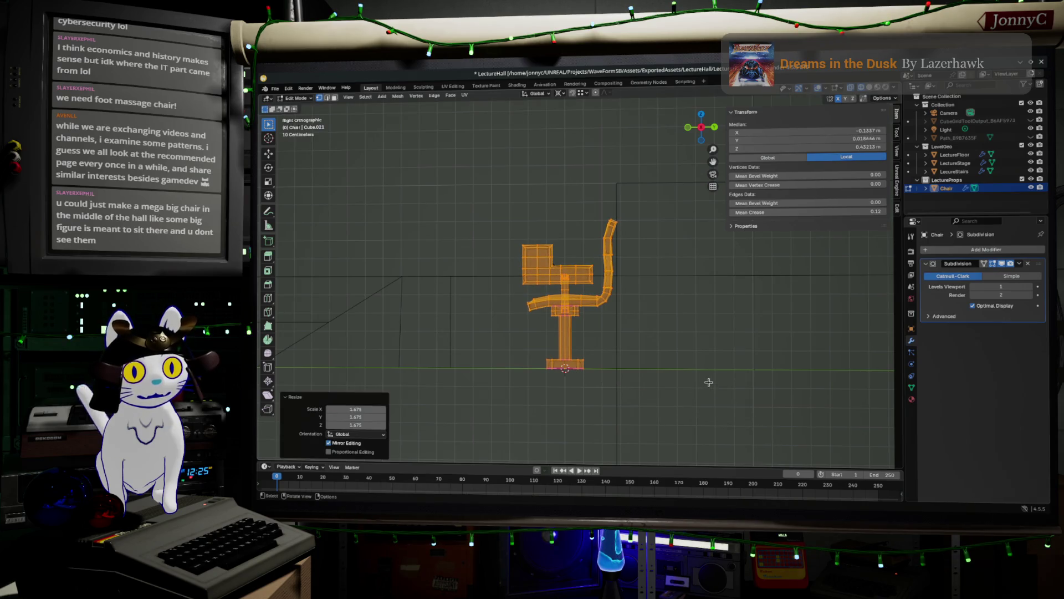
scroll(665, 382, "down", 5)
key("Tab")
mouse_move(629, 367)
left_mouse_down()
mouse_move(636, 304)
mouse_move(622, 335)
mouse_move(595, 316)
mouse_move(566, 327)
mouse_move(601, 344)
left_mouse_up()
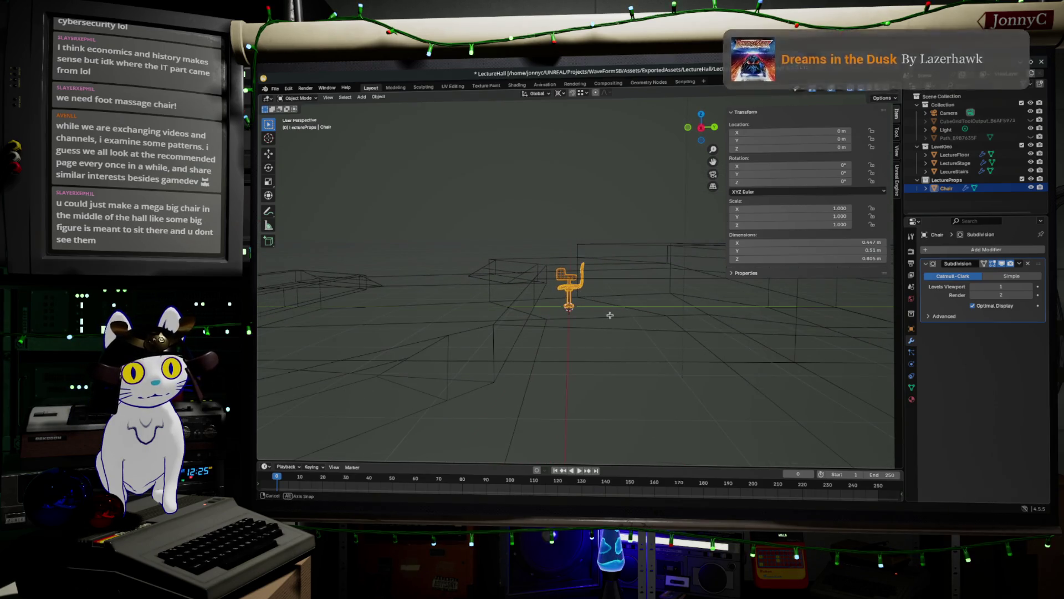
left_click(701, 128)
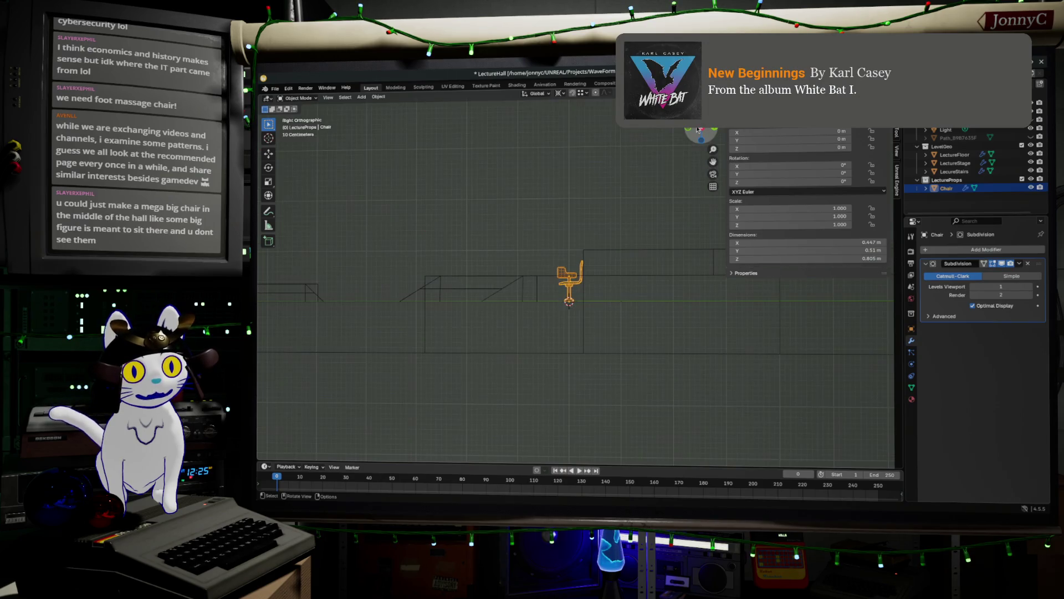
scroll(499, 327, "up", 5)
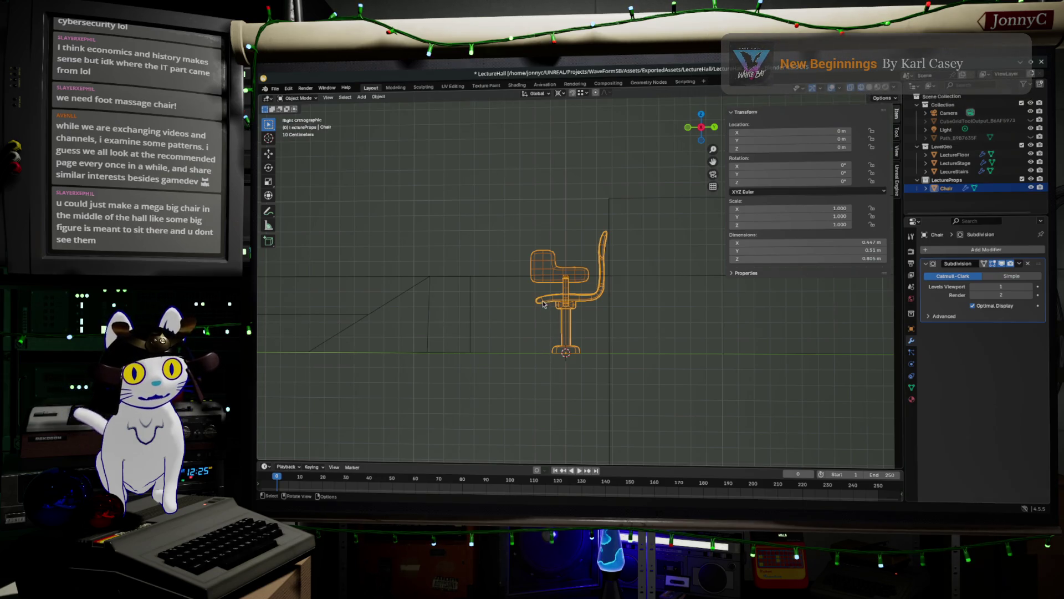
scroll(544, 302, "up", 2)
scroll(546, 301, "up", 1)
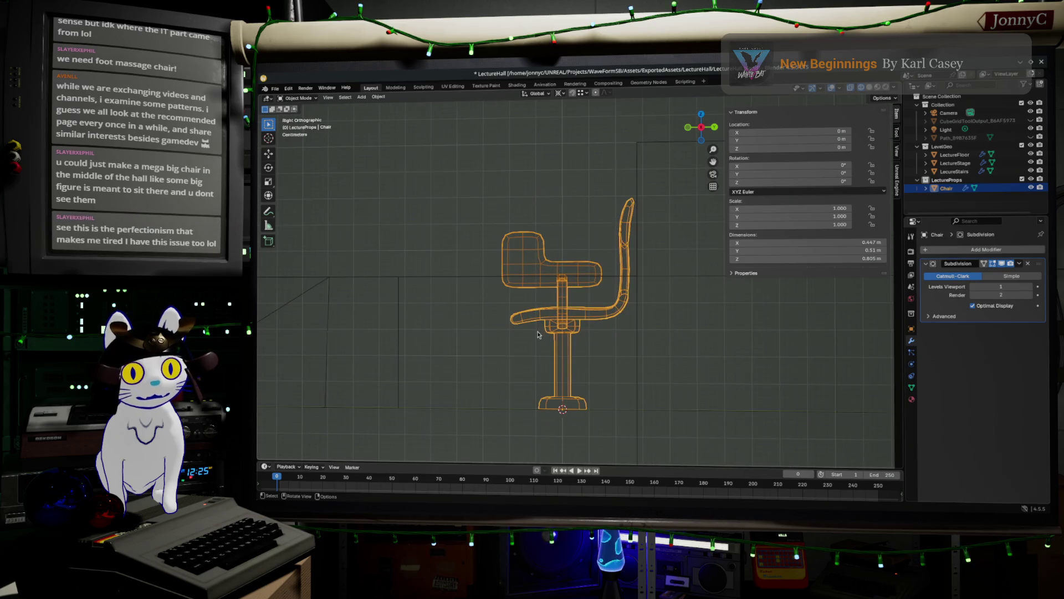
Scale the whole chair mesh up again by about 1.12 so it stands 0.9 m tall
left_click(530, 348)
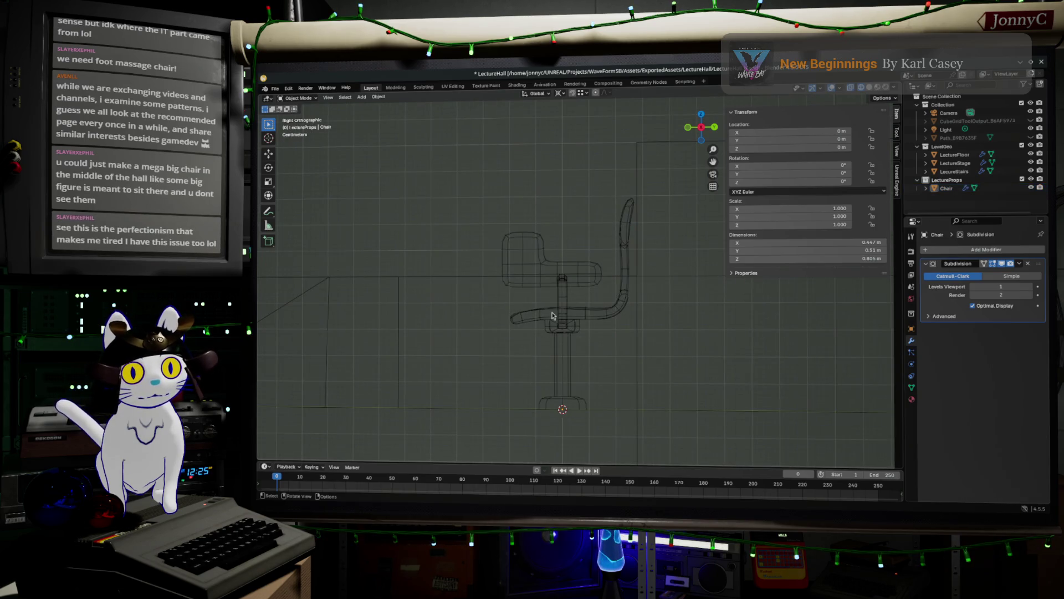
key("Tab")
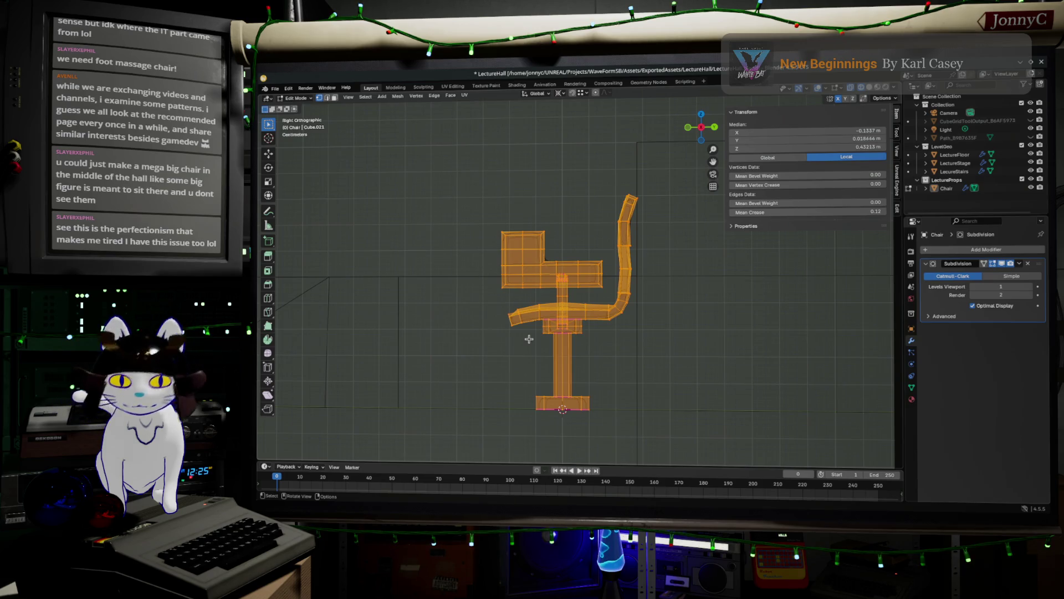
key("s")
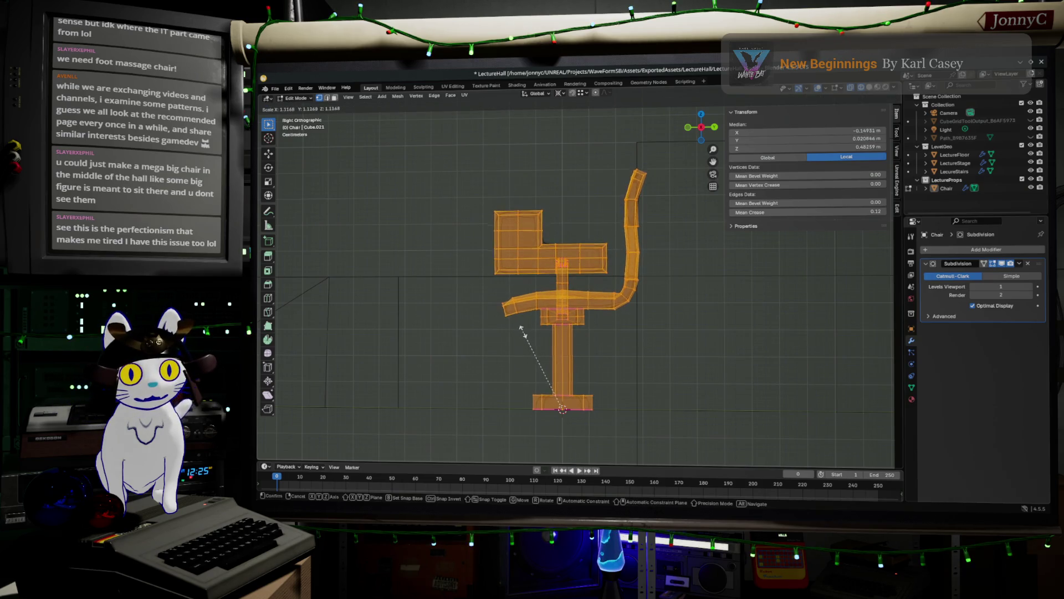
left_click(523, 328)
key("Tab")
scroll(526, 349, "down", 4)
mouse_move(533, 358)
left_mouse_down()
mouse_move(549, 344)
mouse_move(524, 364)
left_mouse_up()
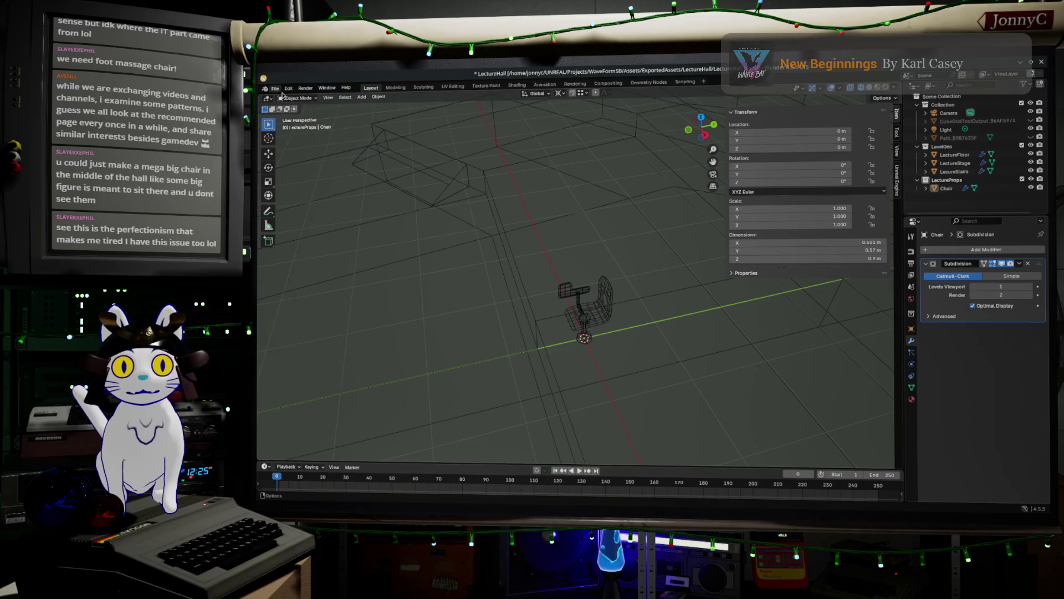
Save the Blender file
left_click(275, 88)
left_click(286, 140)
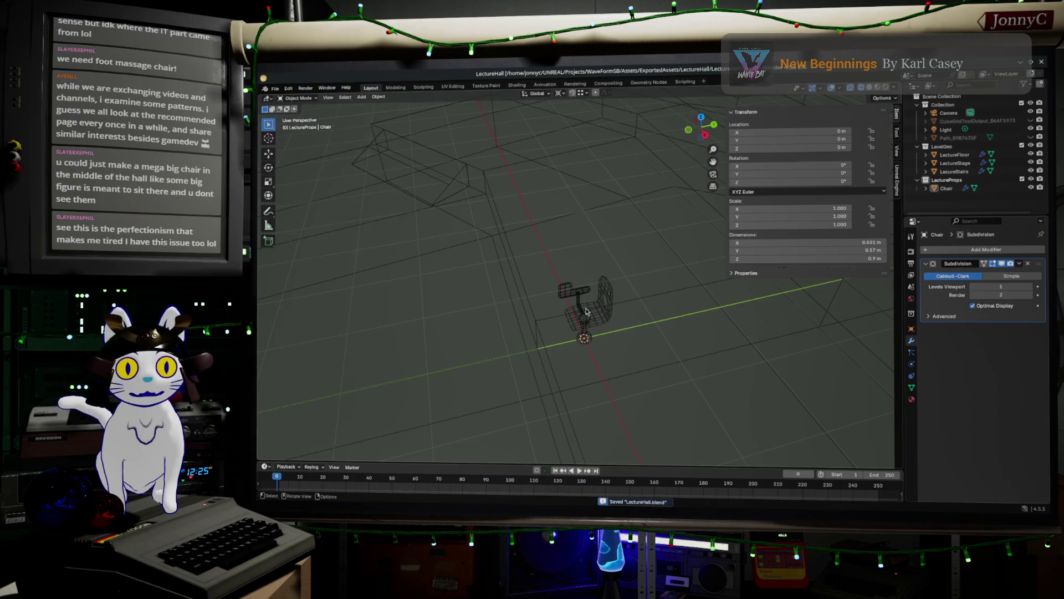
left_click_drag(579, 311, 592, 302)
scroll(592, 302, "up", 3)
Set the chair's Location Z to 0.45, then enter Edit Mode in Solid shading
left_click(592, 302)
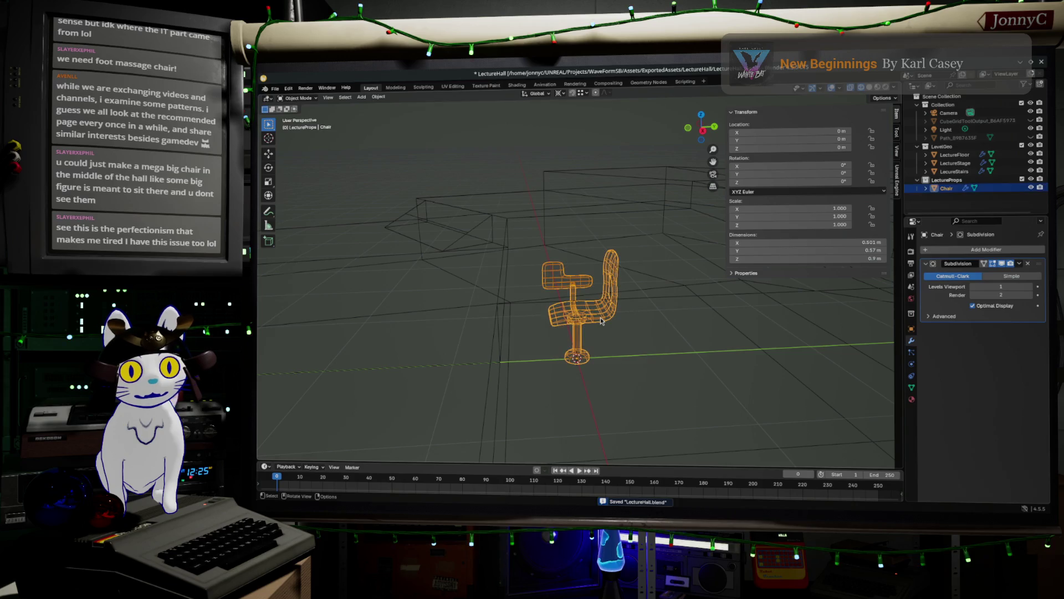
left_click(833, 148)
type("0.45")
key("Return")
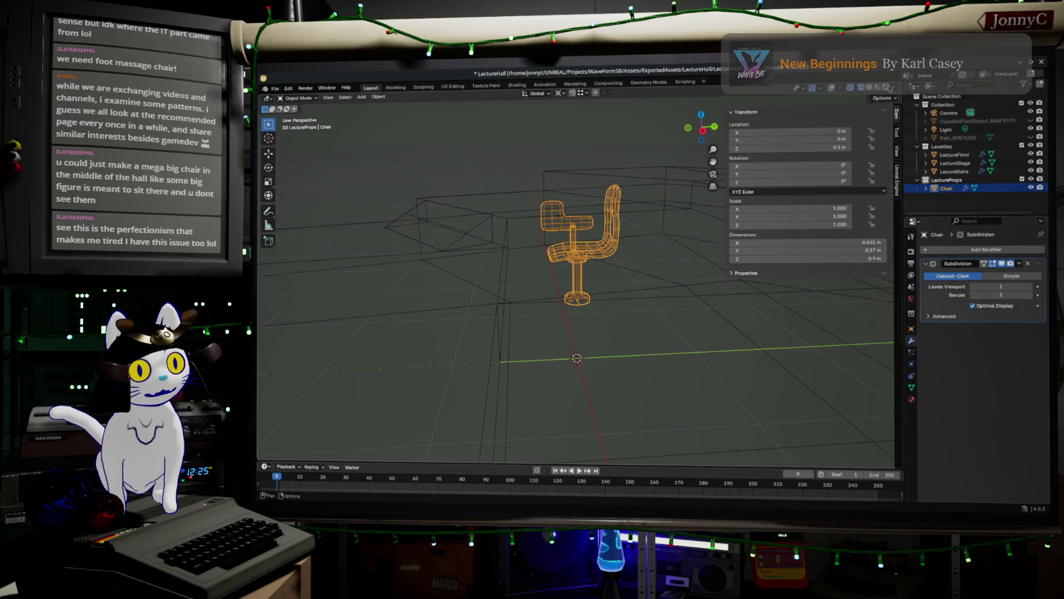
left_click(861, 87)
left_click_drag(619, 301, 648, 338)
key("Tab")
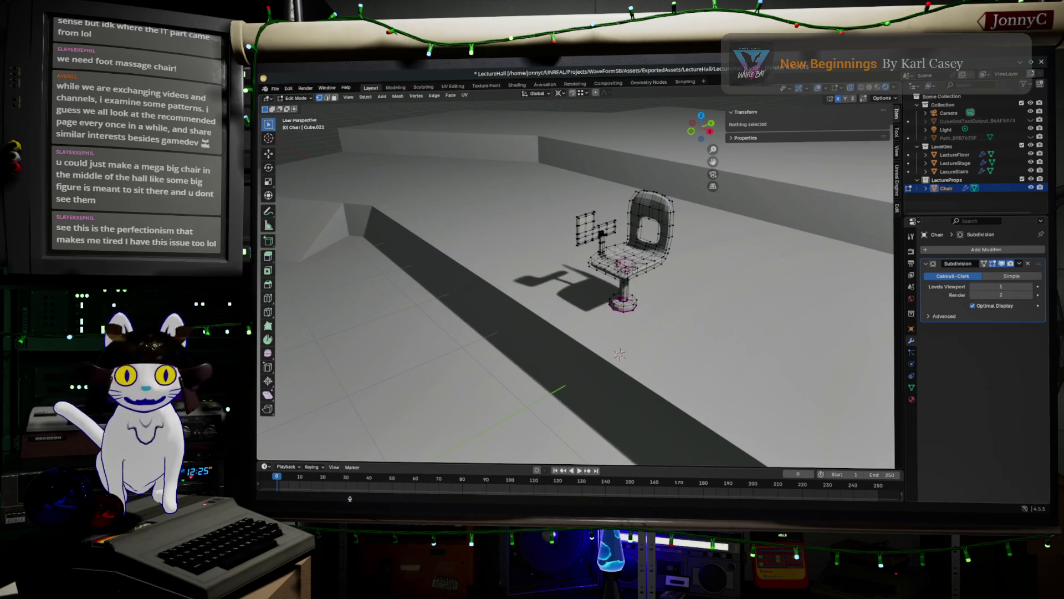
Return the chair to Object Mode and orbit around it
key("Tab")
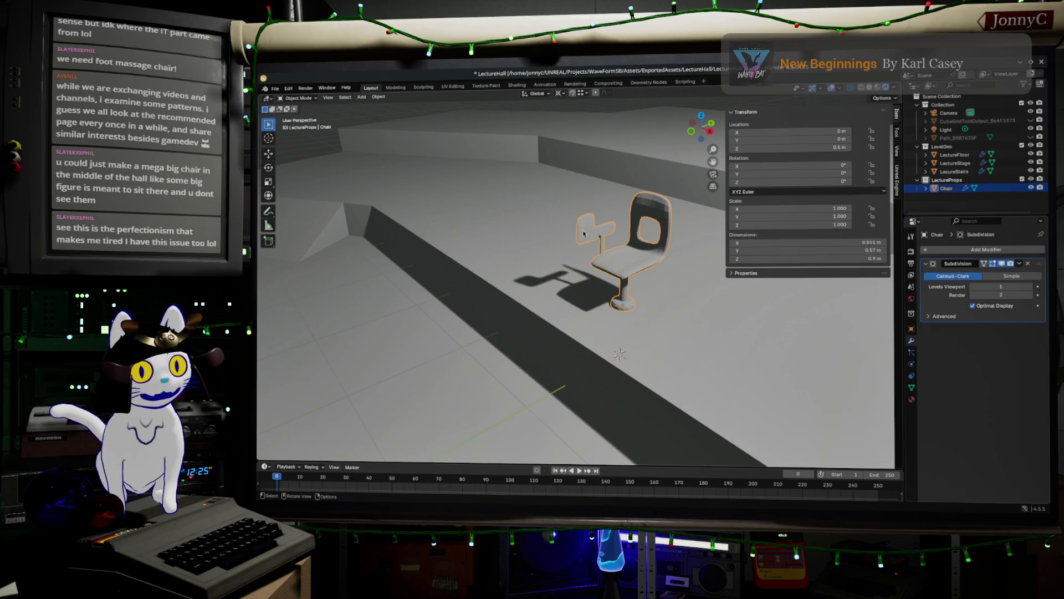
mouse_move(591, 266)
left_mouse_down()
mouse_move(632, 289)
mouse_move(604, 295)
left_mouse_up()
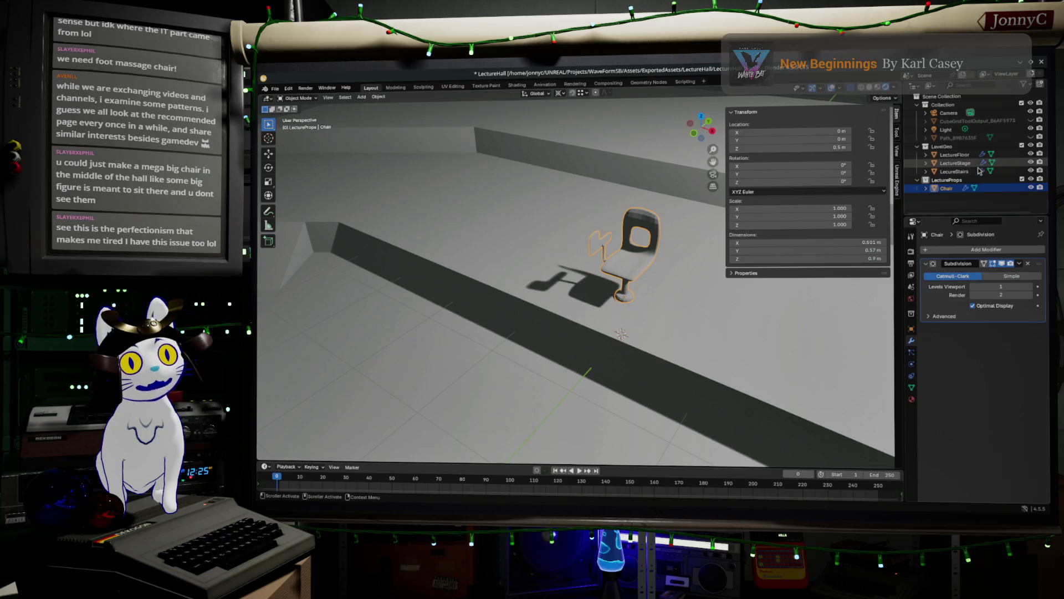
Export the four assets with the Unreal Engine exporter
left_click(898, 178)
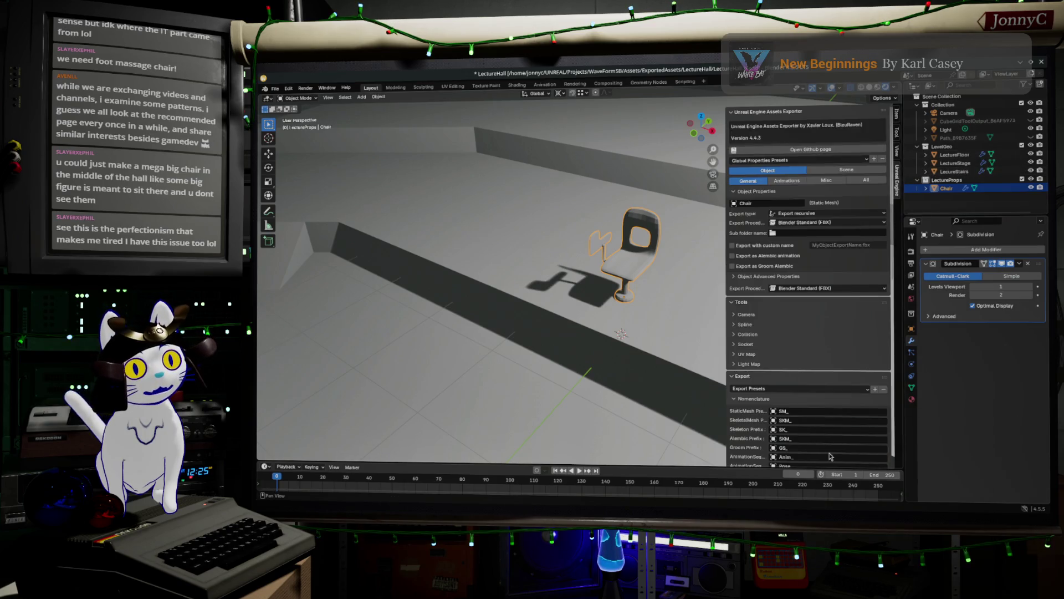
scroll(830, 456, "down", 15)
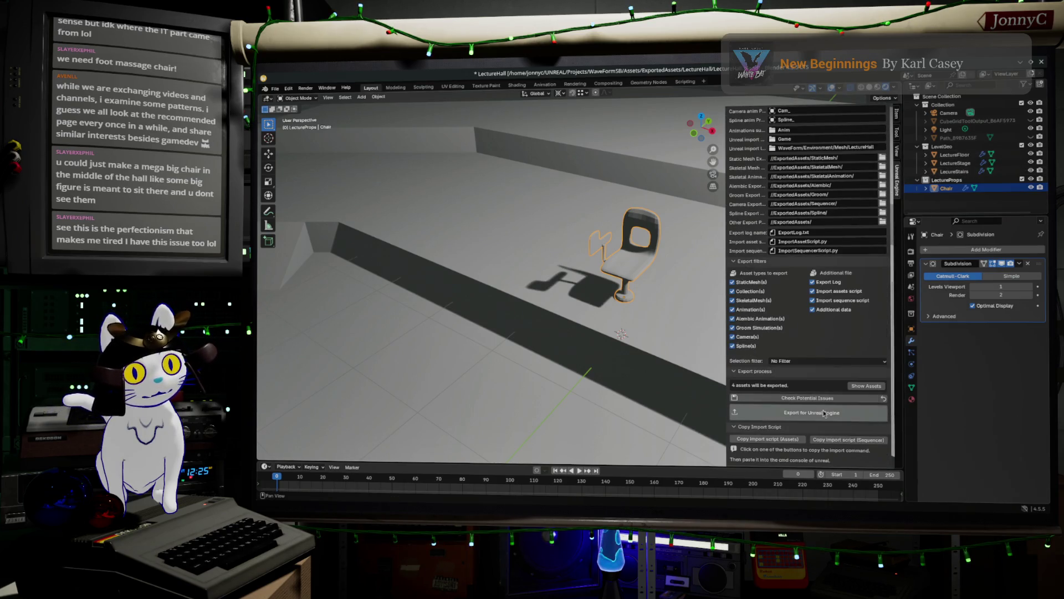
left_click(823, 416)
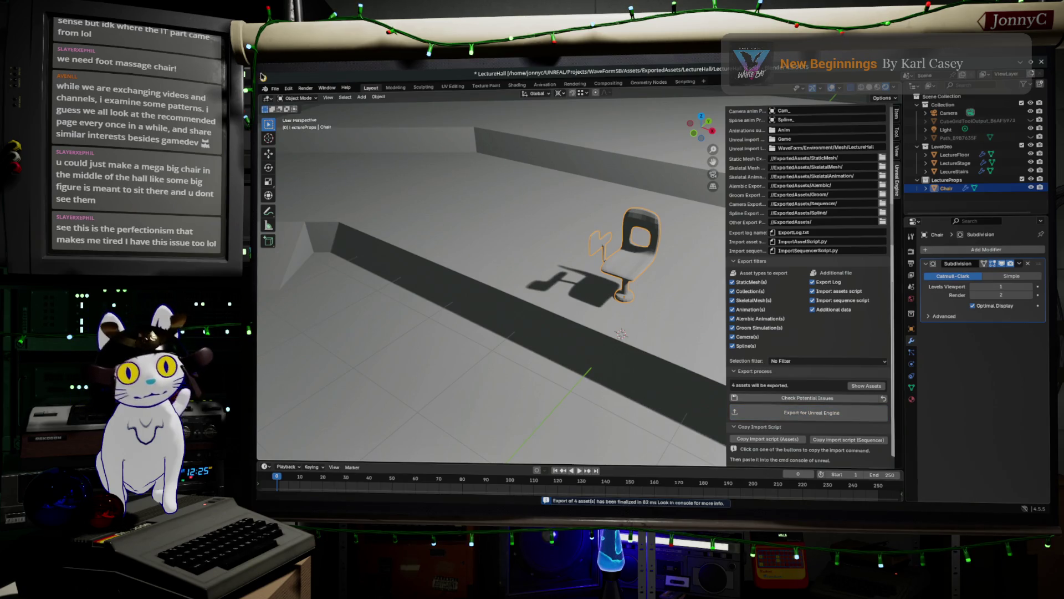
Save LectureHall.blend and switch to the Unreal Editor
left_click(276, 89)
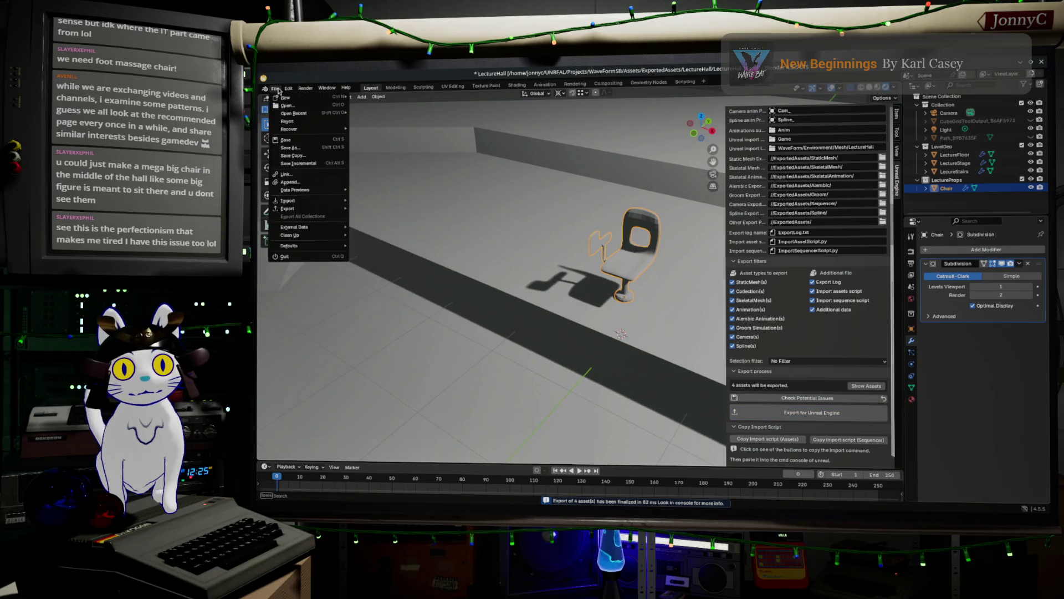
left_click(285, 140)
left_click_drag(554, 310, 573, 324)
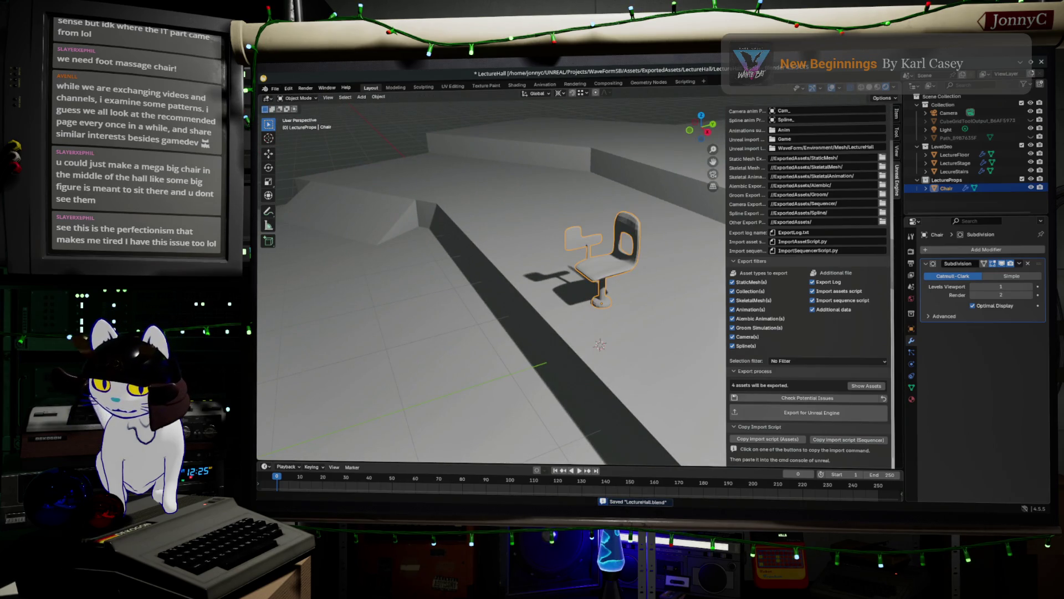
key("alt+Tab")
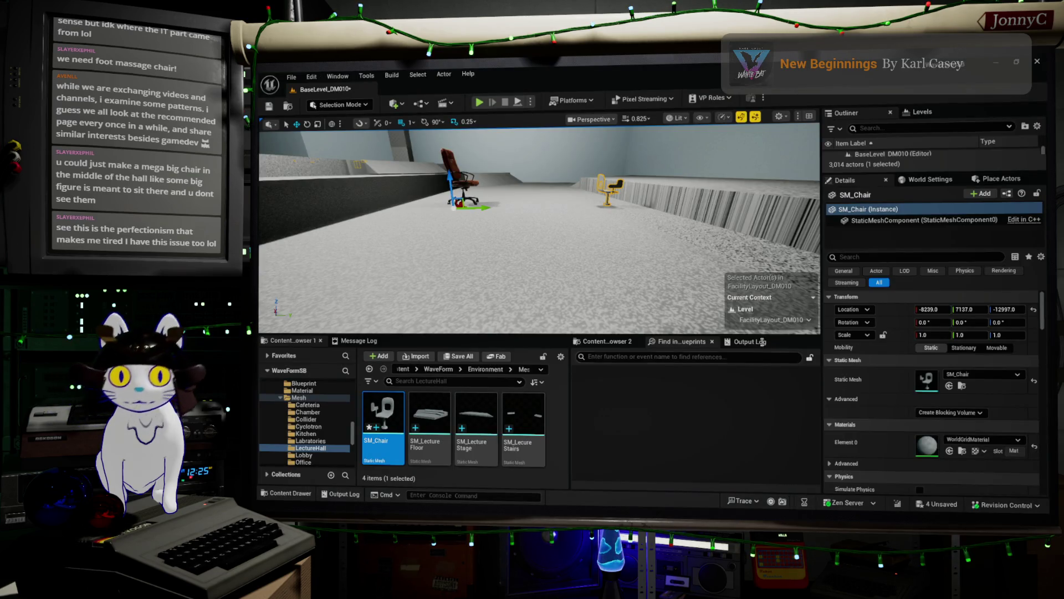
Reimport SM_Chair and frame it beside the brown leather armchair to compare sizes
right_click(388, 421)
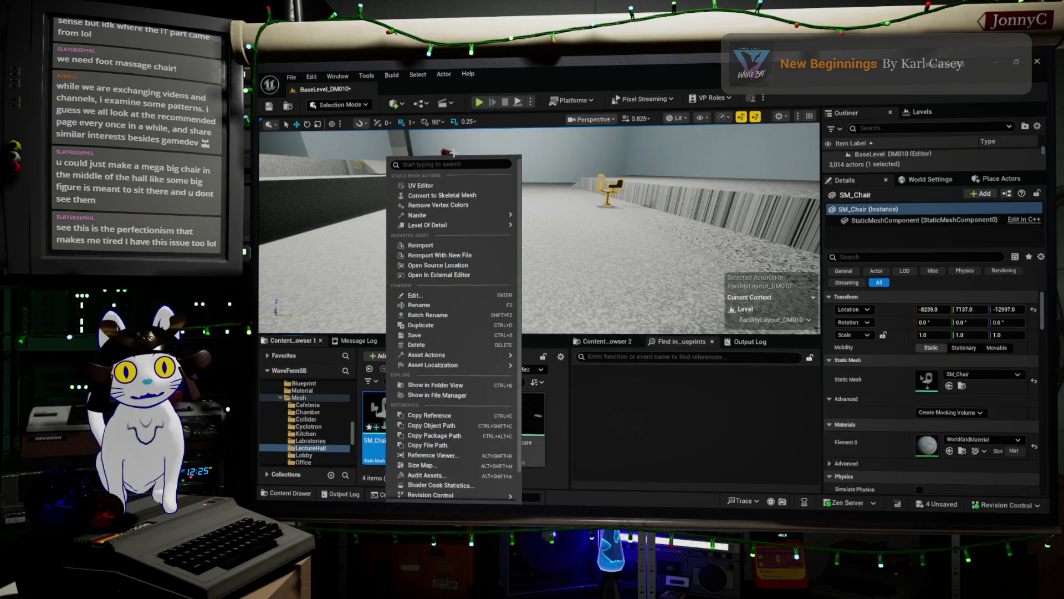
left_click(438, 245)
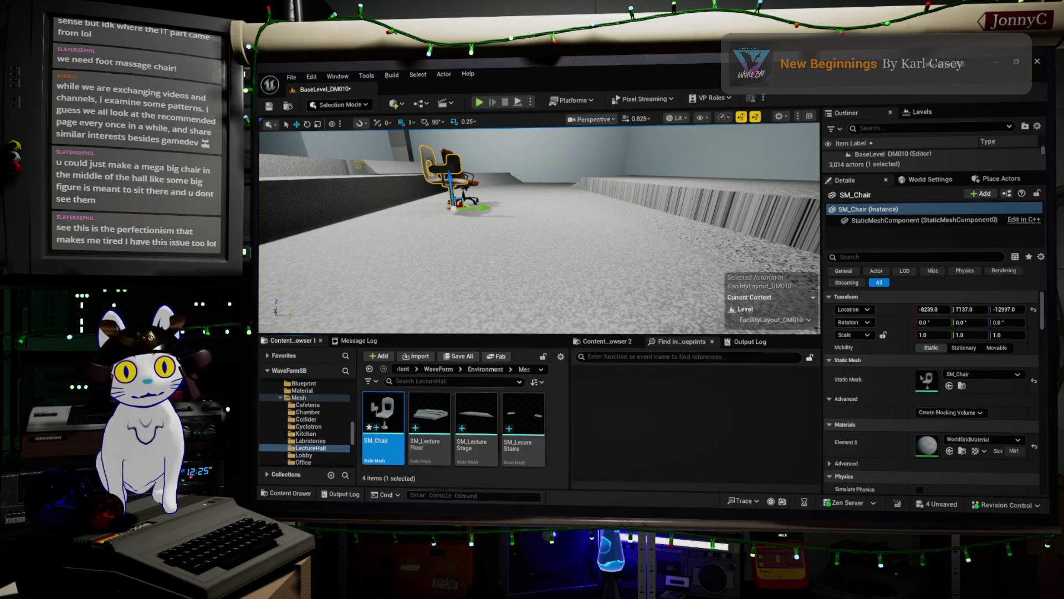
scroll(446, 250, "up", 5)
key("f")
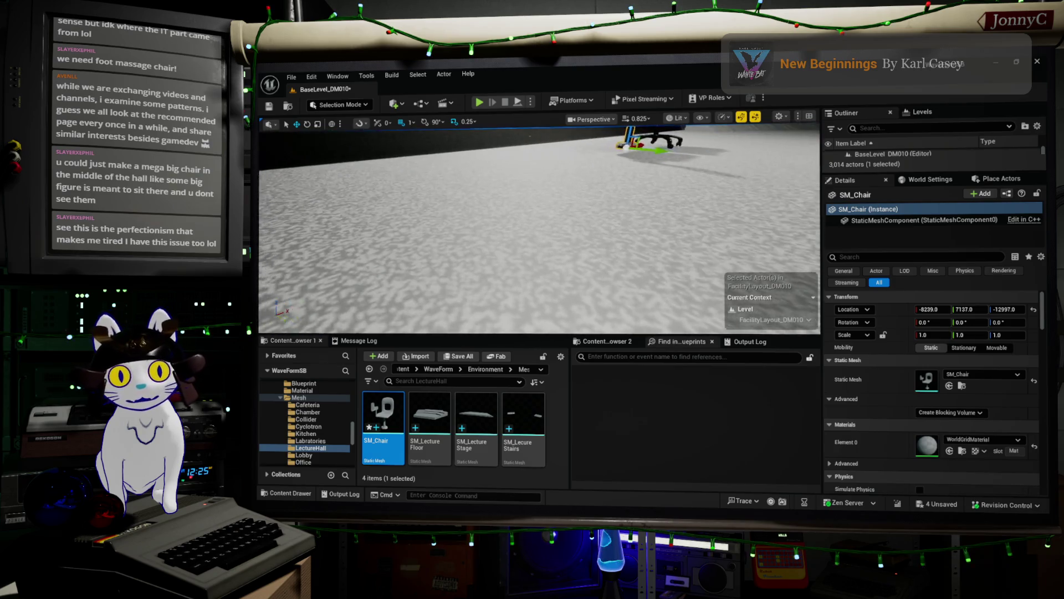
mouse_move(538, 227)
left_mouse_down()
mouse_move(449, 227)
mouse_move(427, 249)
left_mouse_up()
scroll(540, 228, "down", 5)
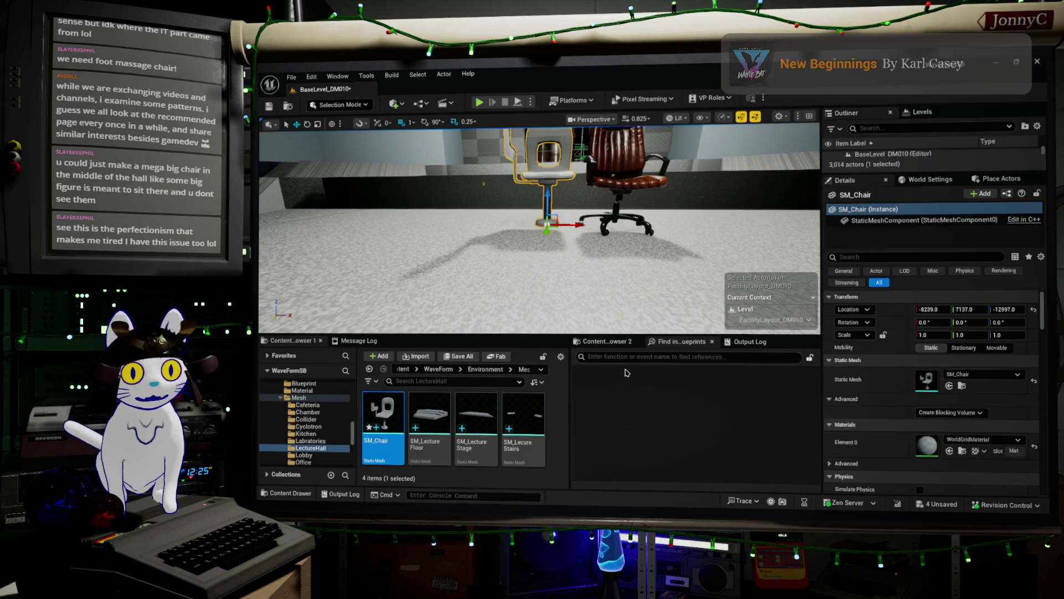
Search the second Content Browser for drone assets and select SM_DroneRemoteControl01
left_click(607, 341)
left_click(711, 383)
type("drone")
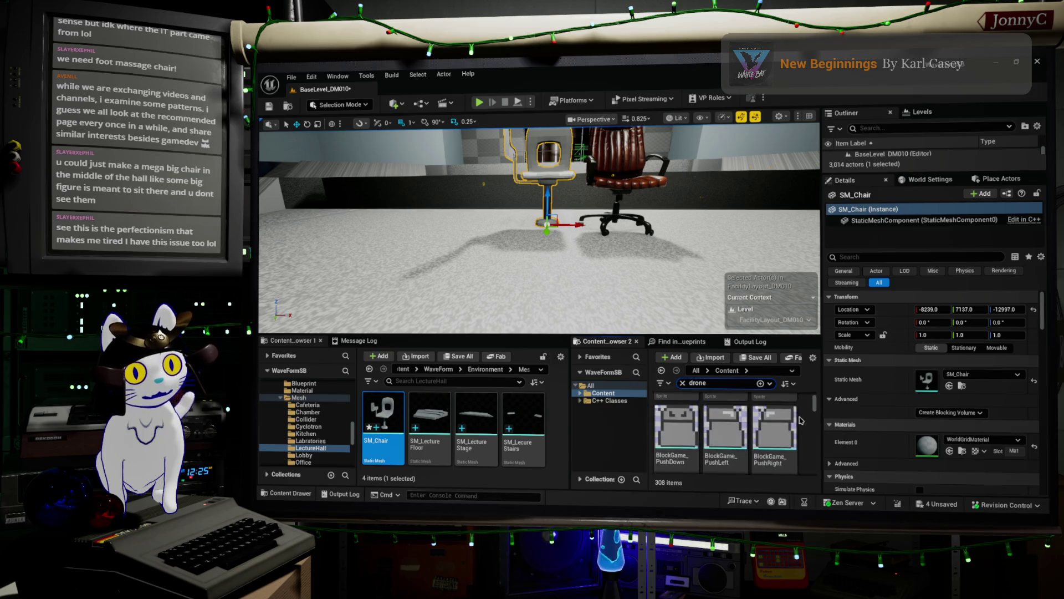
mouse_move(770, 436)
scroll(773, 435, "up", 2)
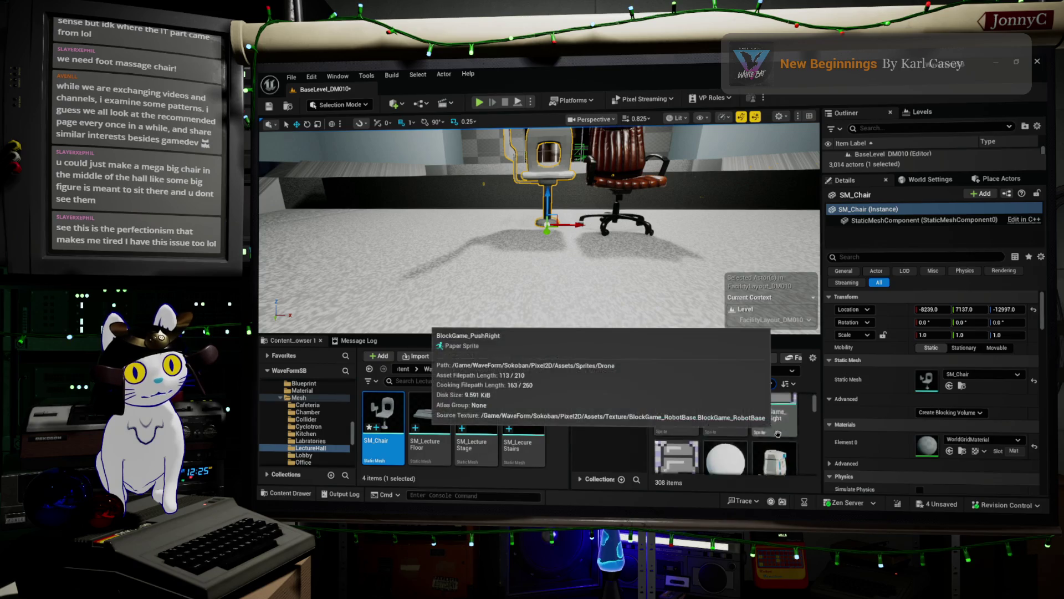
scroll(740, 394, "up", 2)
mouse_move(740, 394)
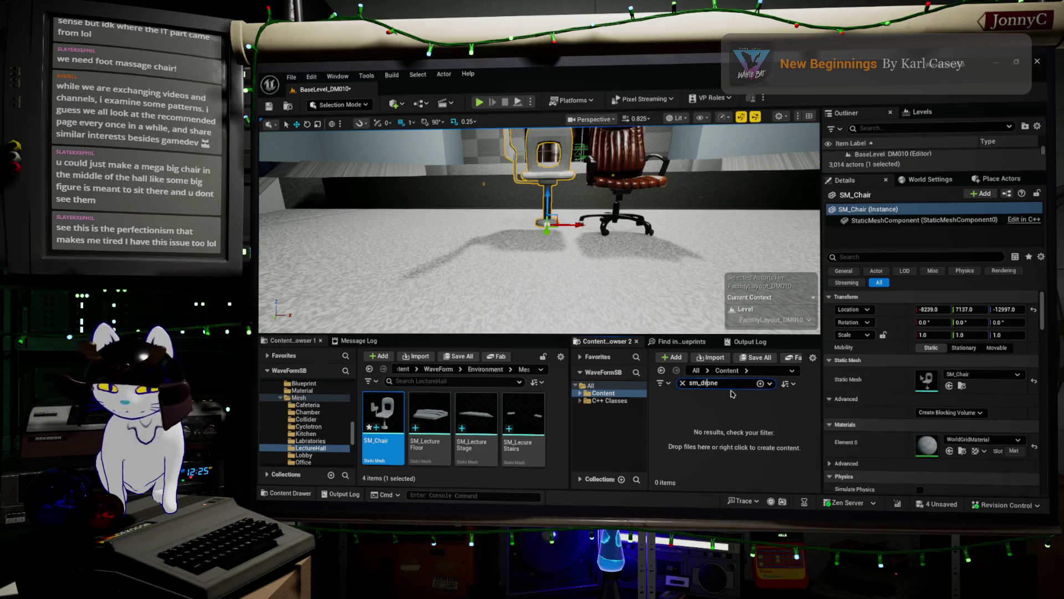
type("r")
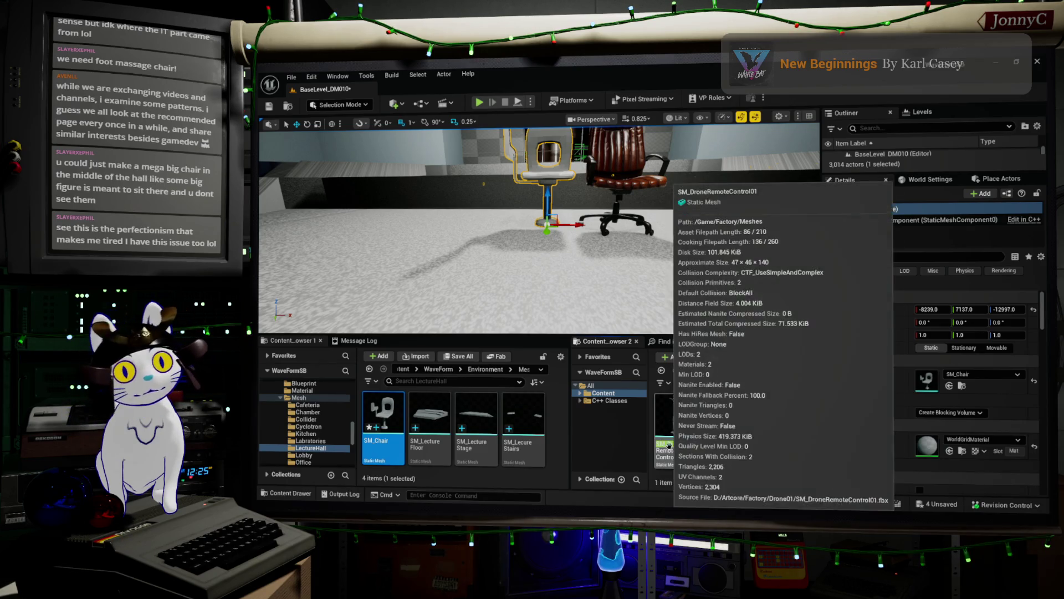
left_click(688, 422)
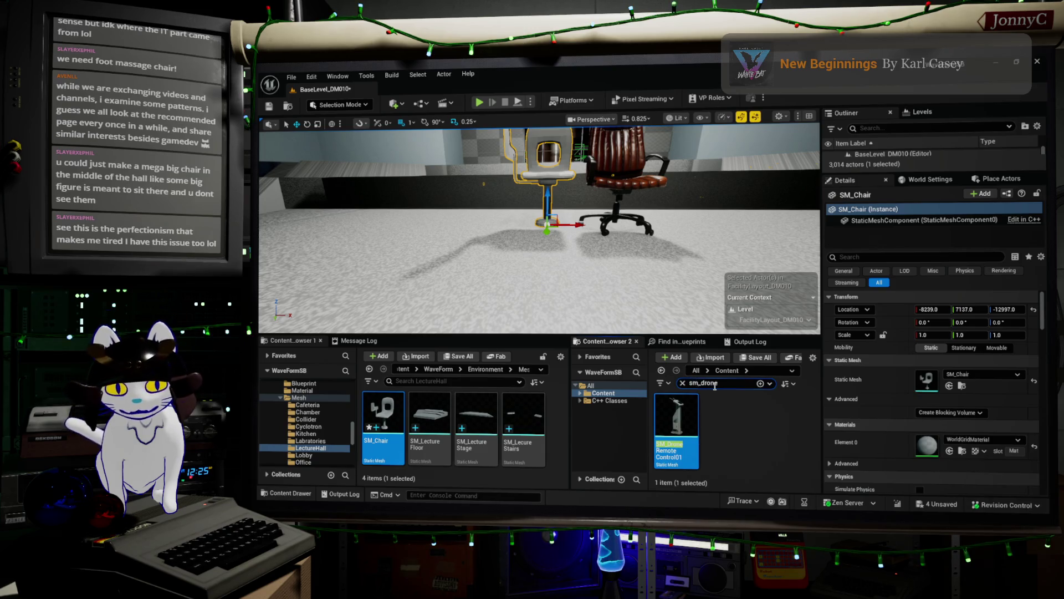
Widen the search back to '_drone' and scroll the results down to HERO_Drone4_Low
key("BackSpace")
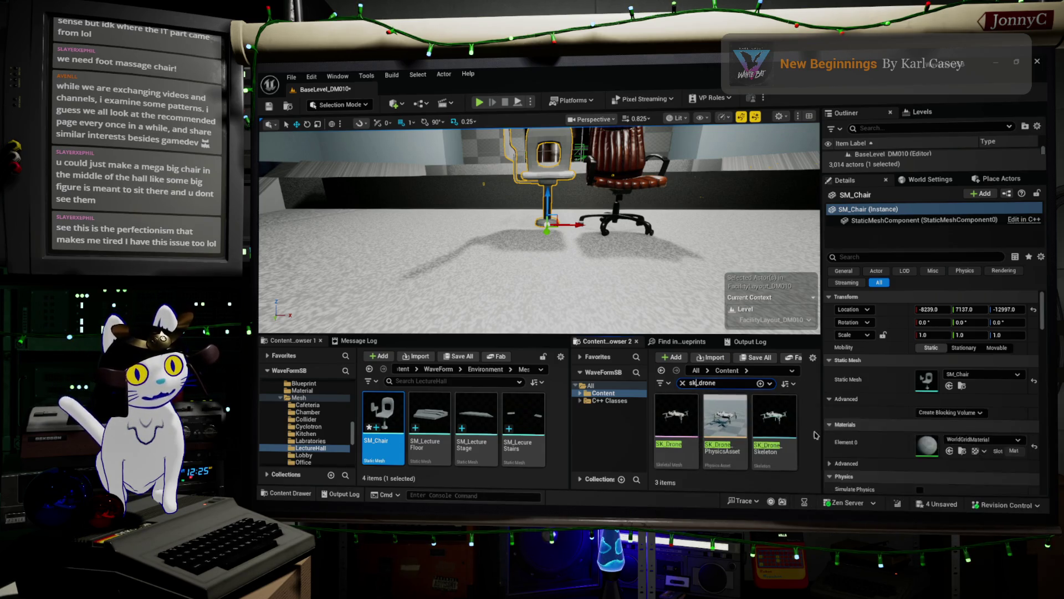
scroll(931, 388, "down", 2)
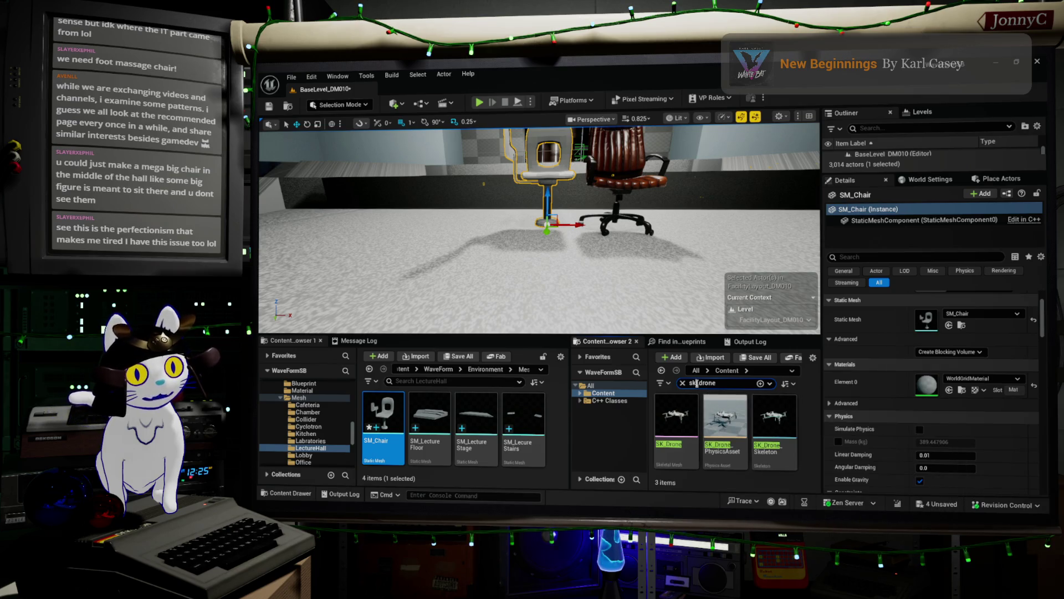
key("BackSpace")
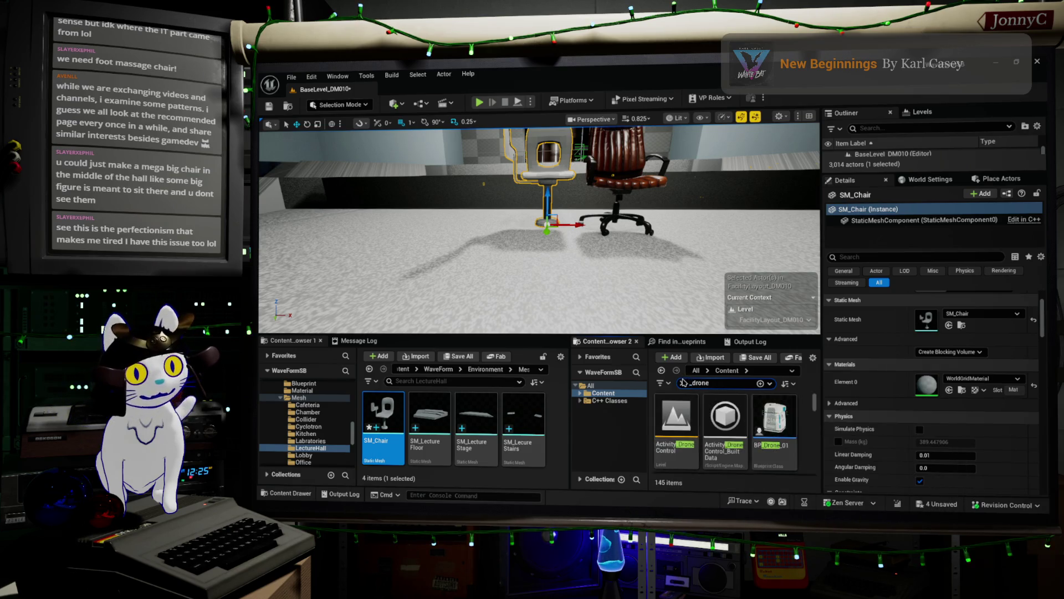
scroll(771, 436, "down", 3)
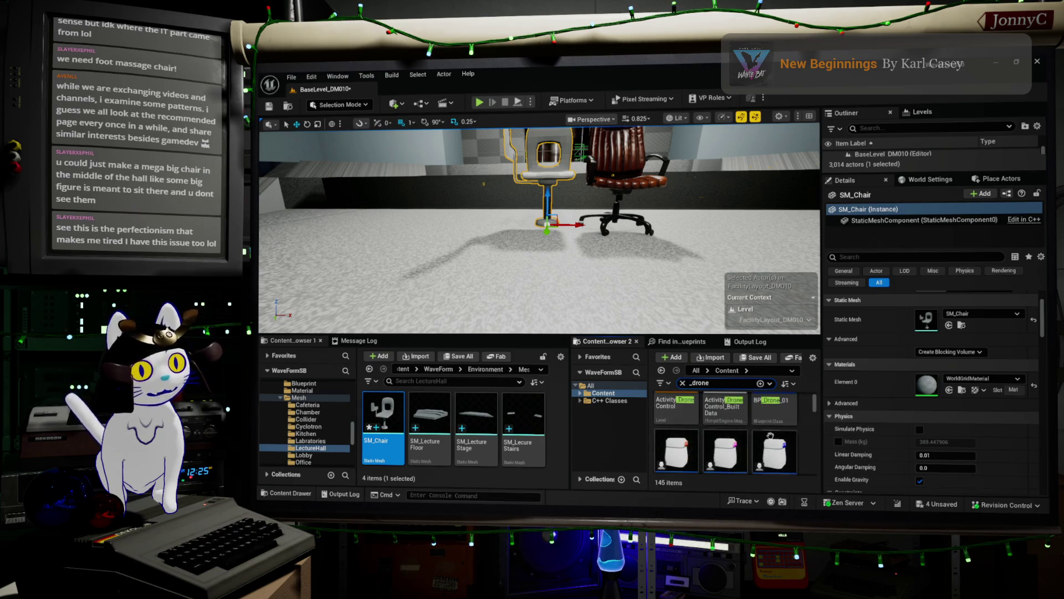
scroll(771, 436, "down", 5)
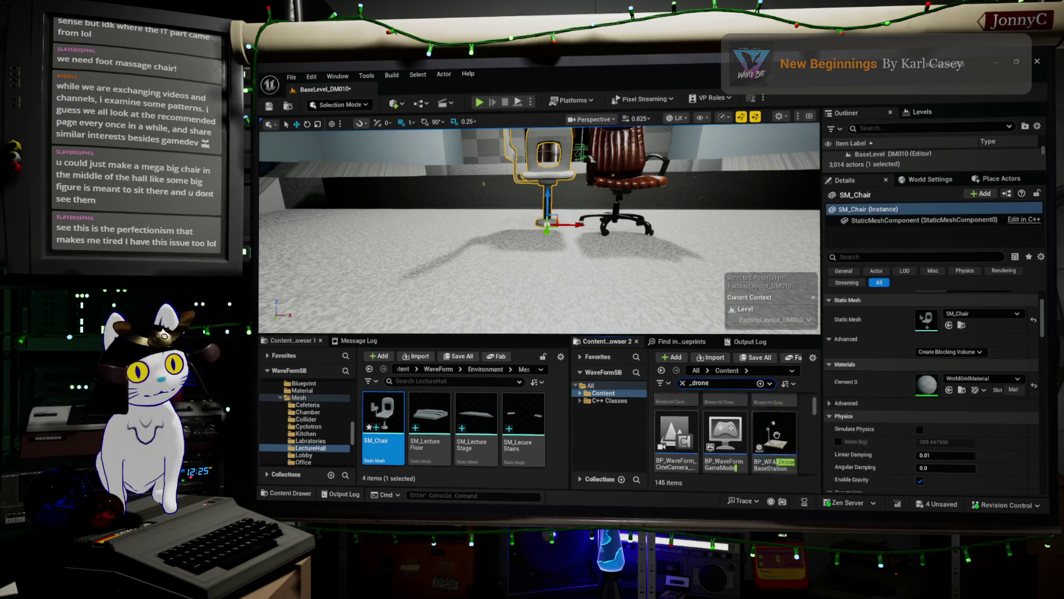
scroll(777, 435, "down", 5)
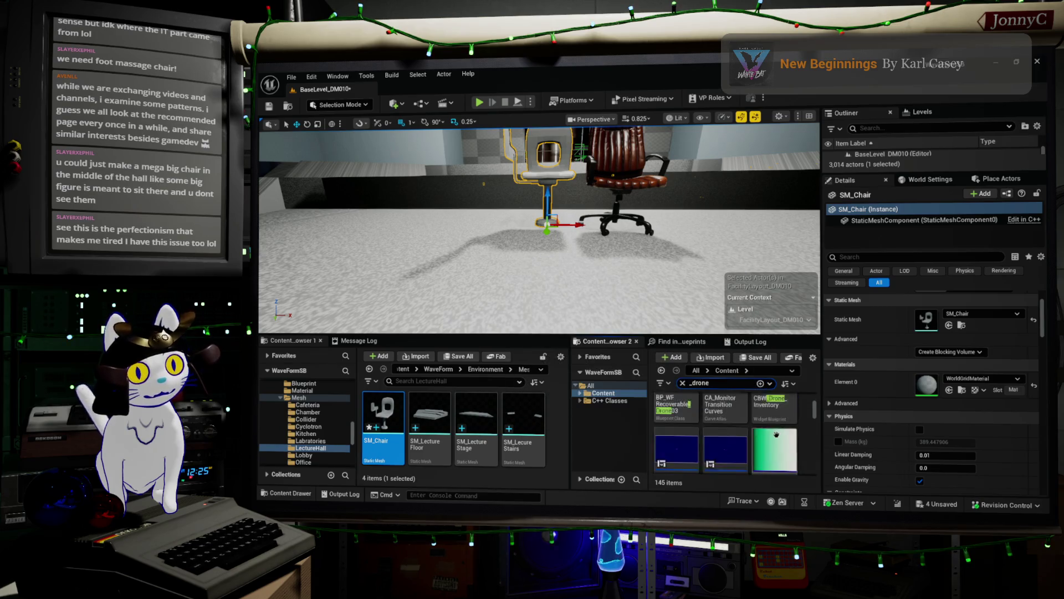
scroll(777, 434, "down", 5)
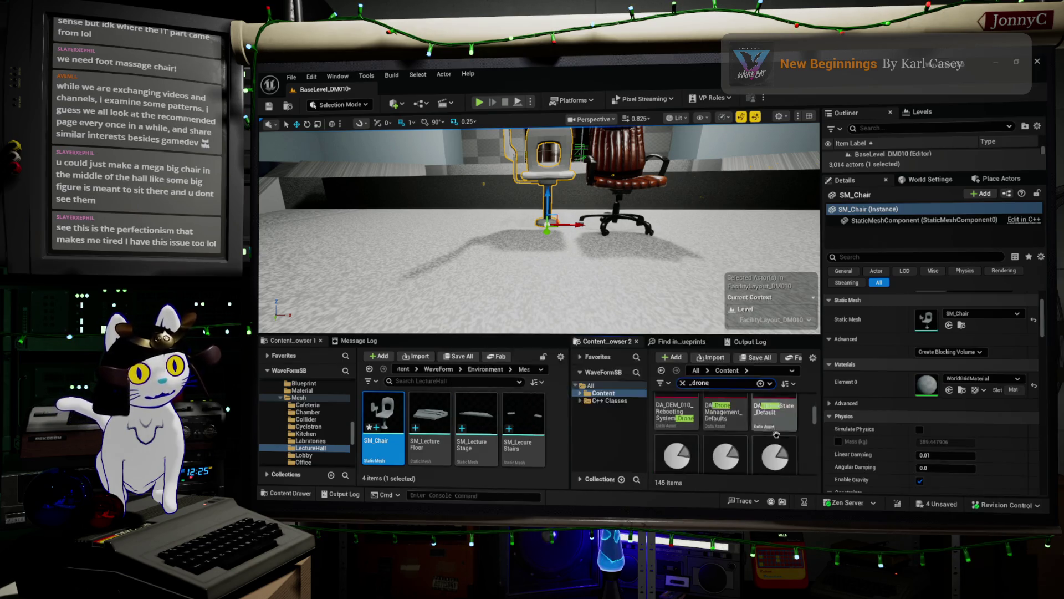
scroll(777, 435, "down", 10)
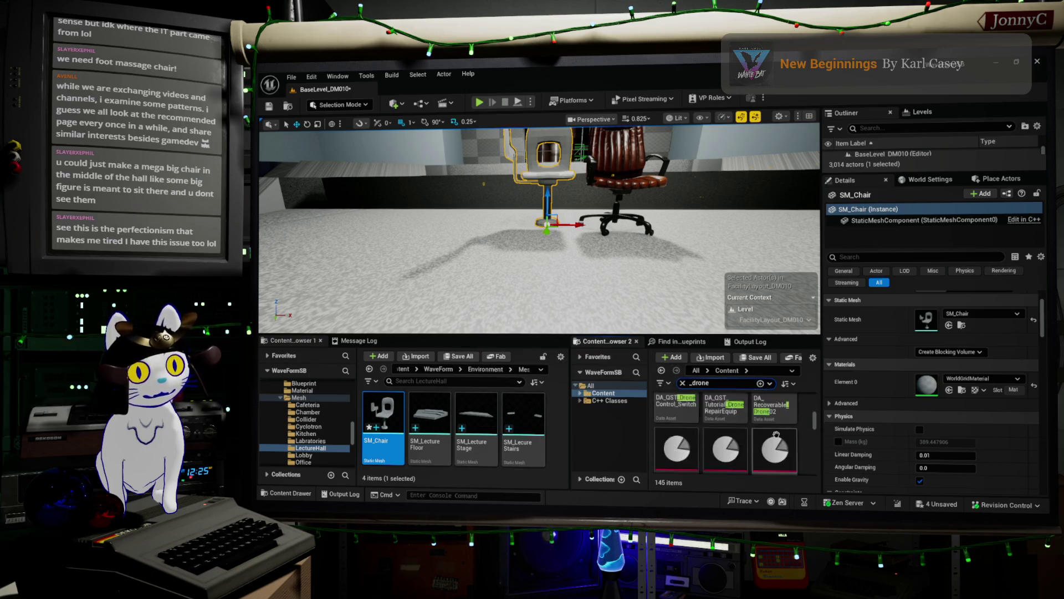
scroll(776, 431, "down", 2)
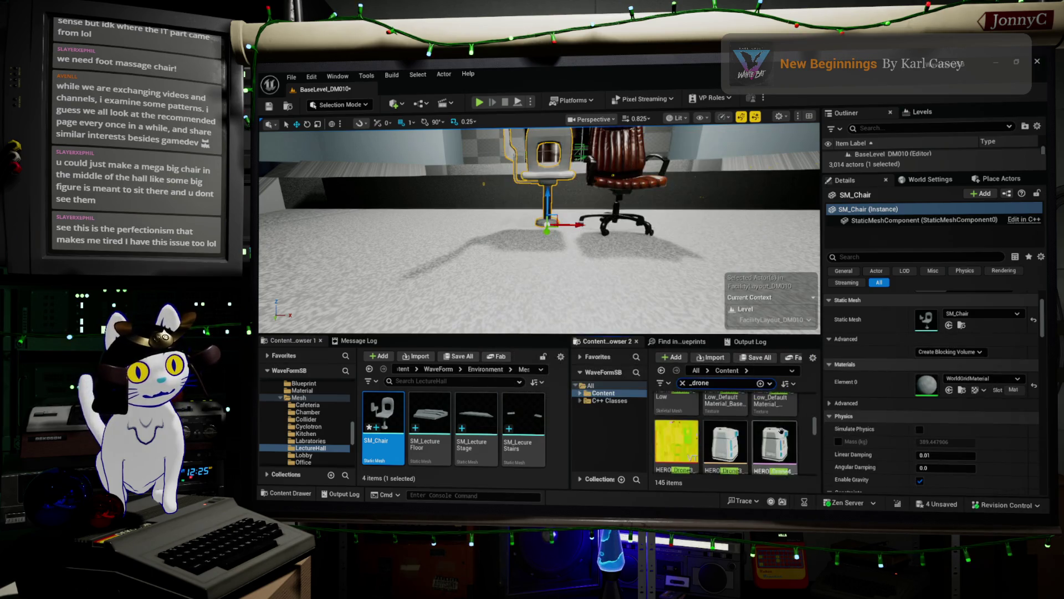
scroll(779, 432, "down", 2)
scroll(770, 432, "down", 2)
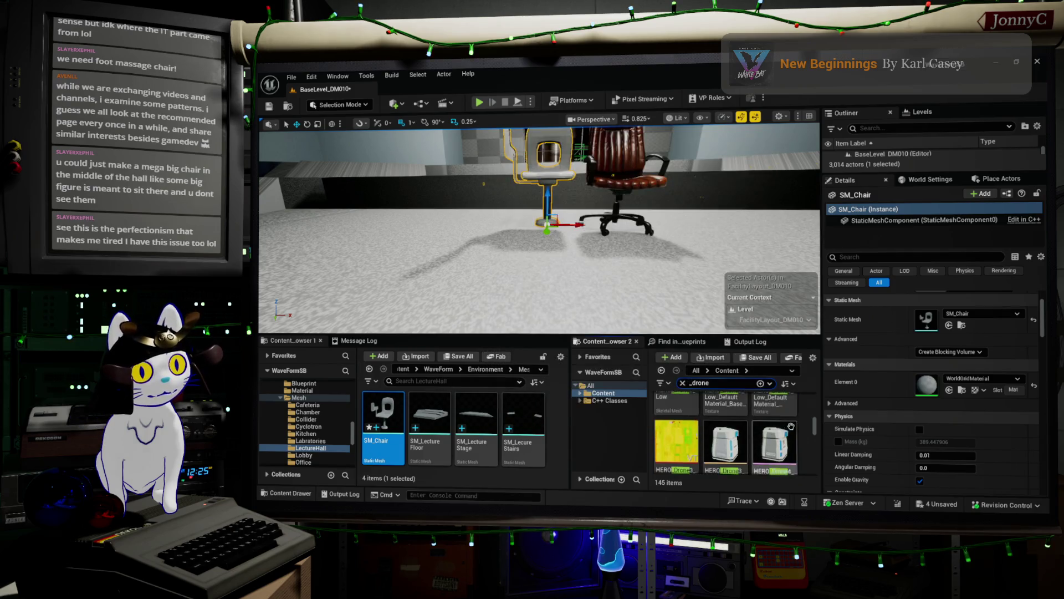
scroll(790, 426, "up", 1)
Place HERO_Drone4_Low on the floor left of the two chairs and orbit around it
mouse_move(779, 419)
left_mouse_down()
mouse_move(427, 194)
mouse_move(499, 199)
mouse_move(513, 233)
mouse_move(497, 212)
left_mouse_up()
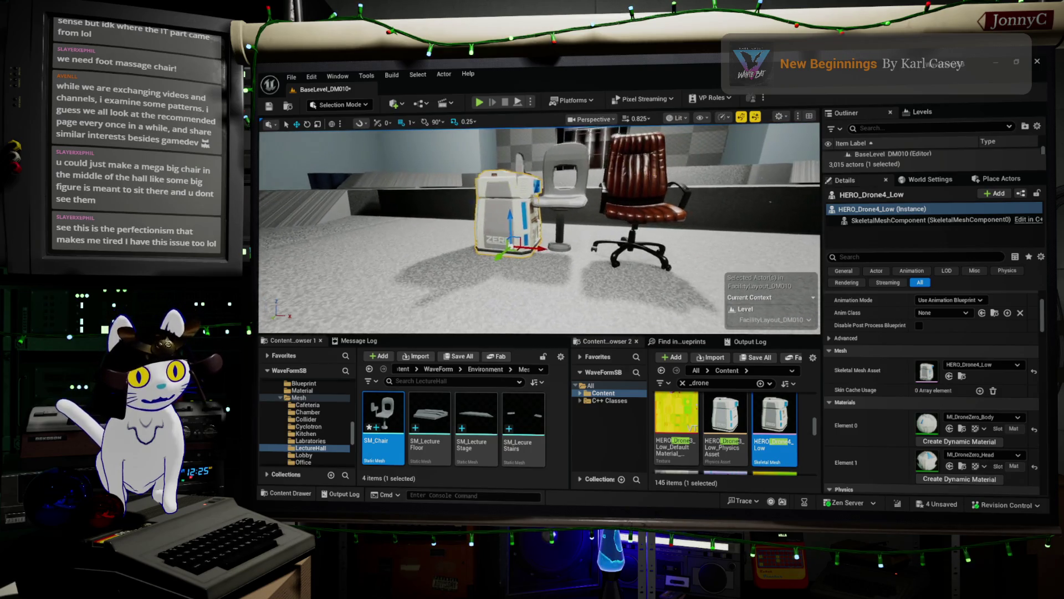
left_click_drag(531, 247, 506, 242)
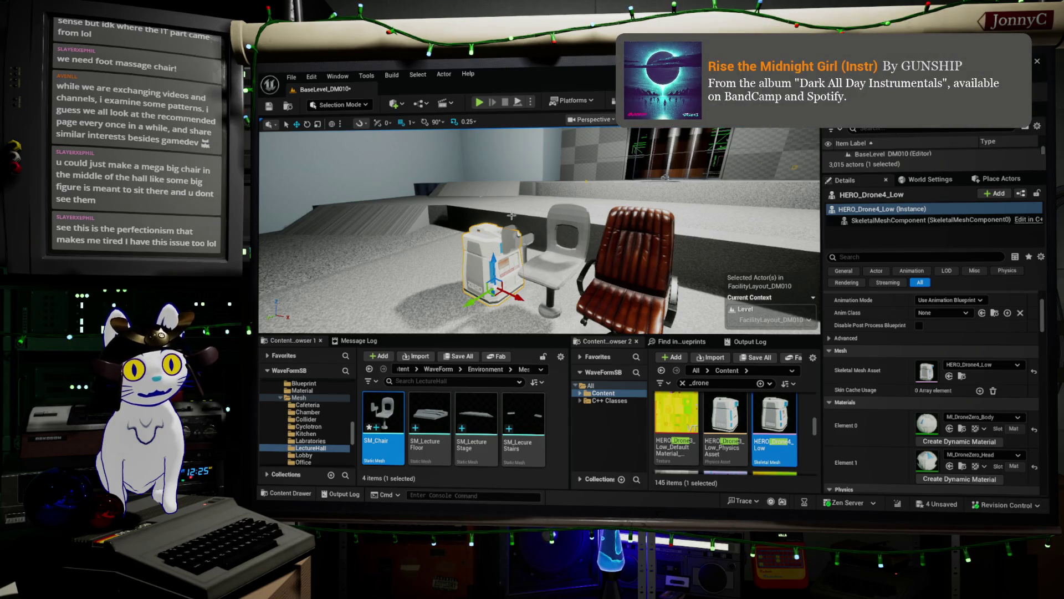
left_click_drag(584, 307, 621, 221)
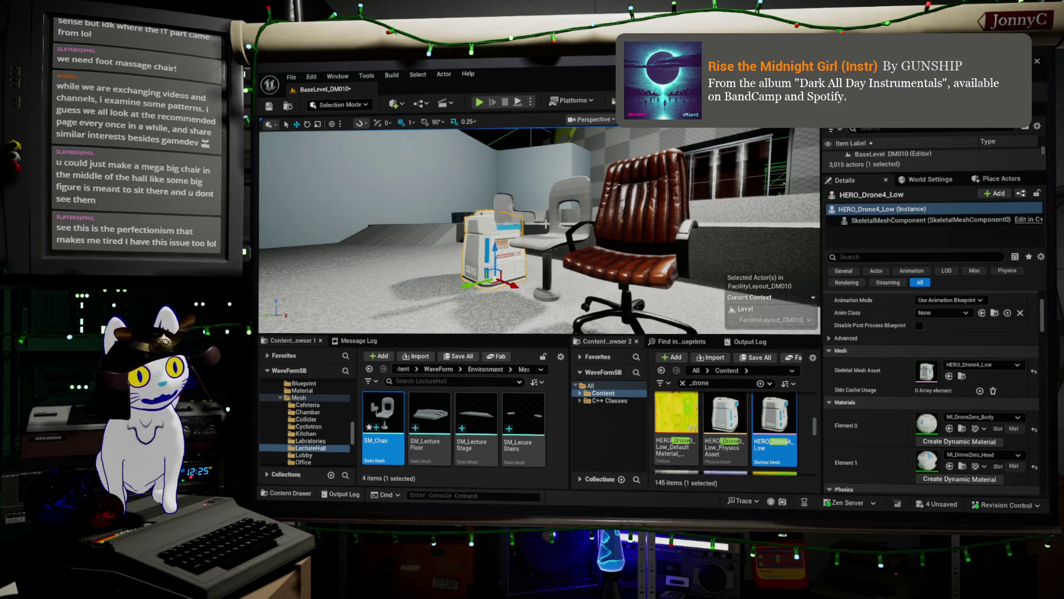
mouse_move(373, 209)
left_mouse_down()
mouse_move(382, 199)
mouse_move(391, 221)
mouse_move(383, 189)
mouse_move(463, 192)
left_mouse_up()
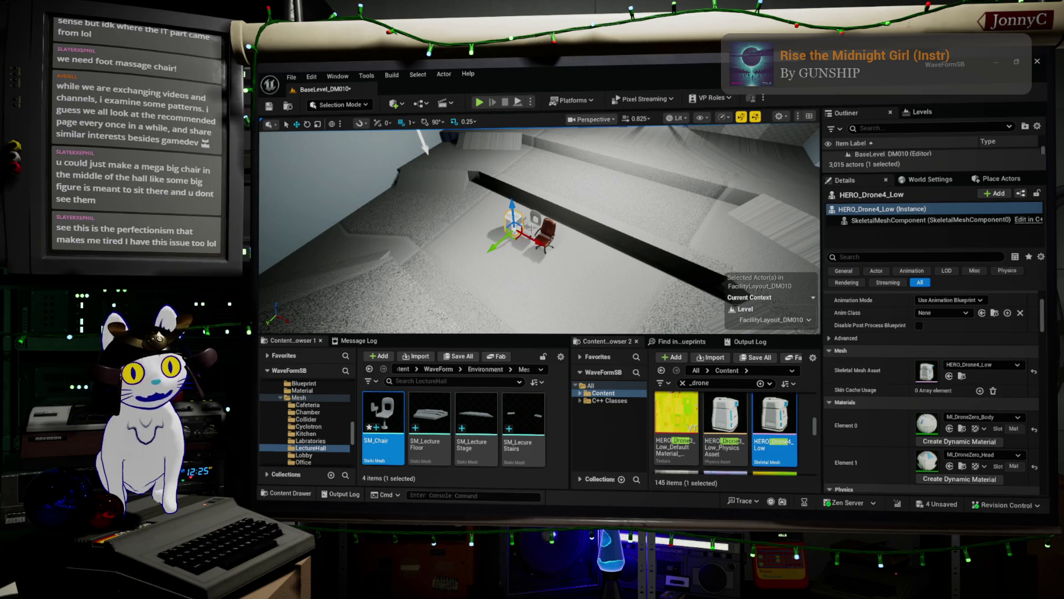
mouse_move(463, 191)
left_mouse_down()
mouse_move(427, 200)
mouse_move(449, 208)
mouse_move(634, 193)
left_mouse_up()
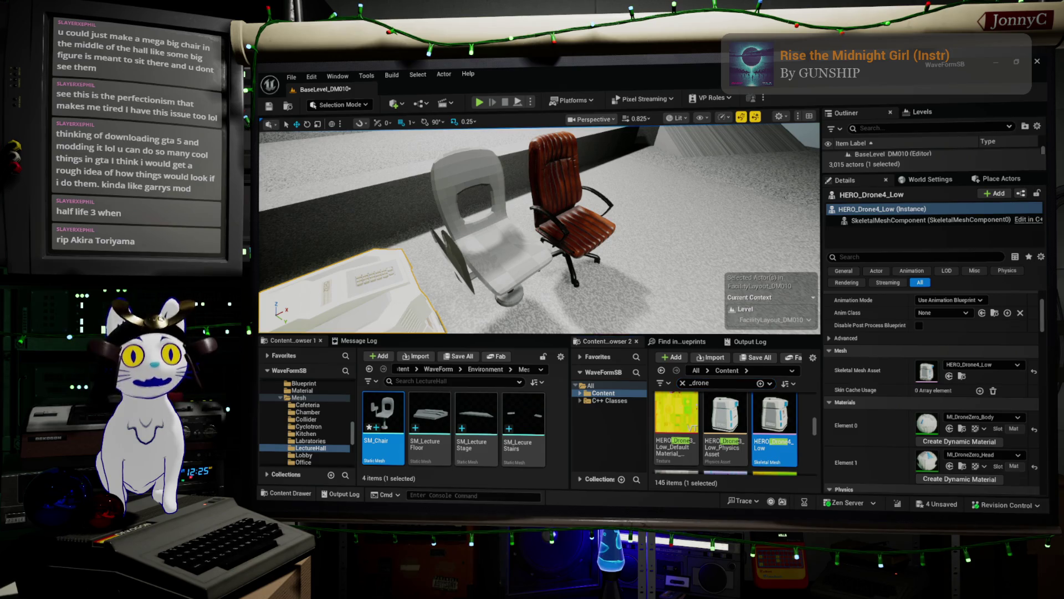
Frame the HERO_Drone4_Low drone and orbit in for a close-up beside the chair
key("f")
mouse_move(537, 227)
left_mouse_down()
mouse_move(577, 216)
mouse_move(537, 232)
mouse_move(401, 159)
left_mouse_up()
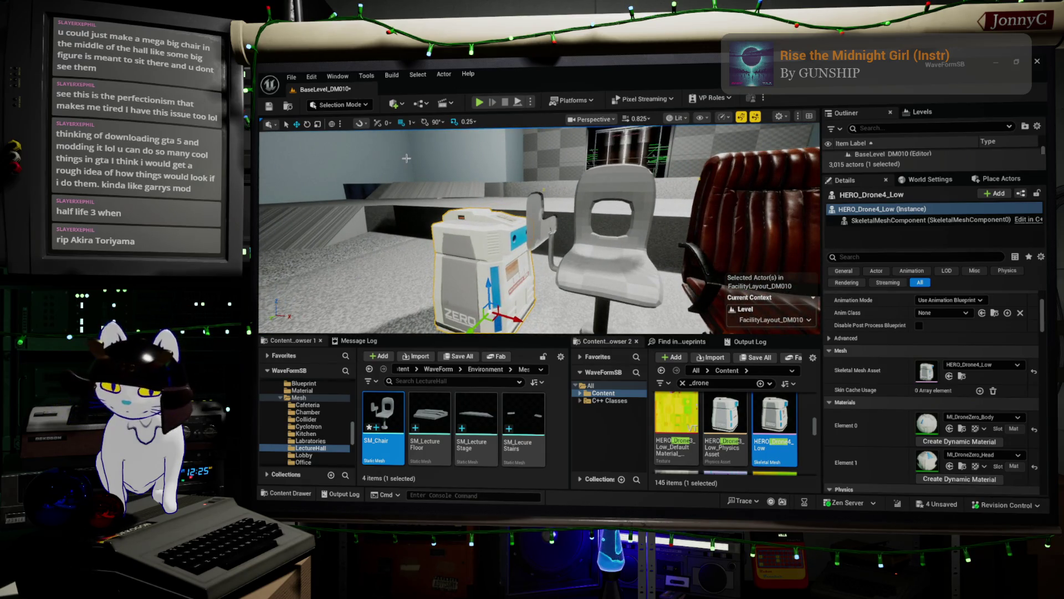
mouse_move(405, 157)
left_mouse_down()
mouse_move(414, 136)
mouse_move(412, 176)
left_mouse_up()
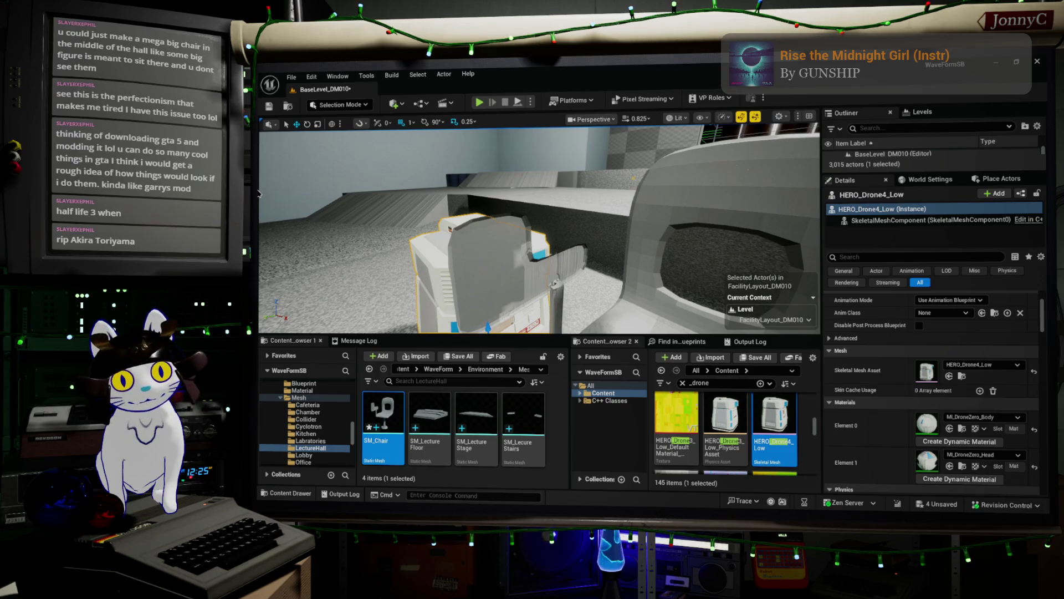
left_click_drag(327, 167, 599, 262)
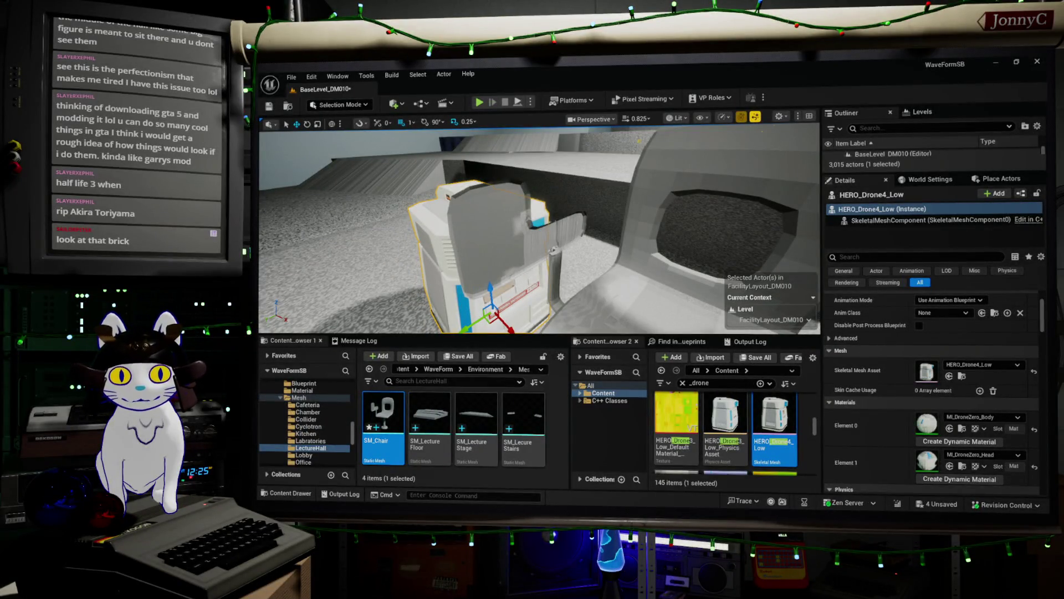
Switch to the browser, show steins;gate 5100 image results, and select the query text
key("alt+Tab")
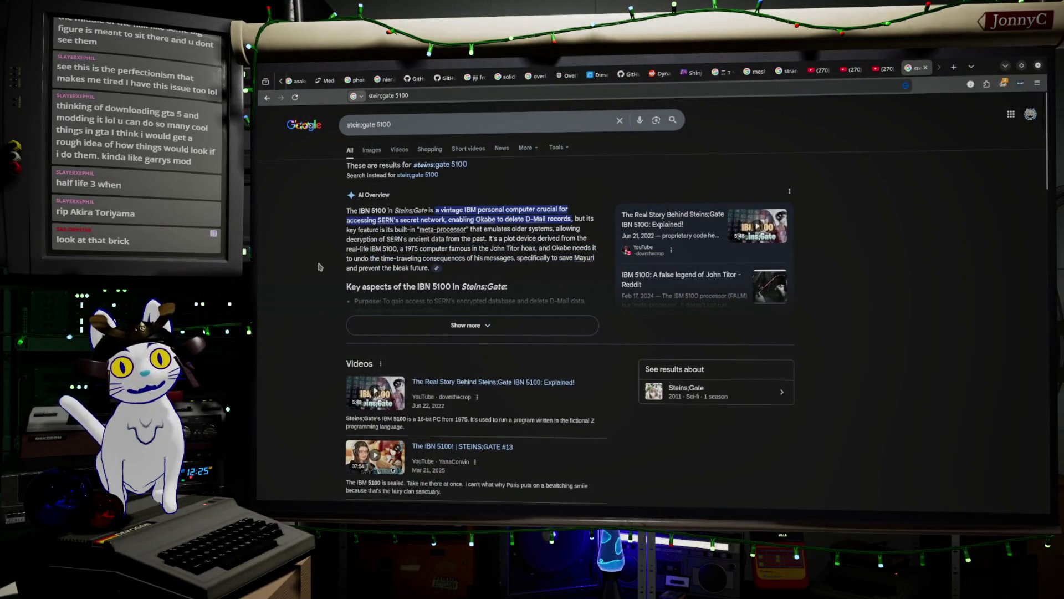
left_click(372, 149)
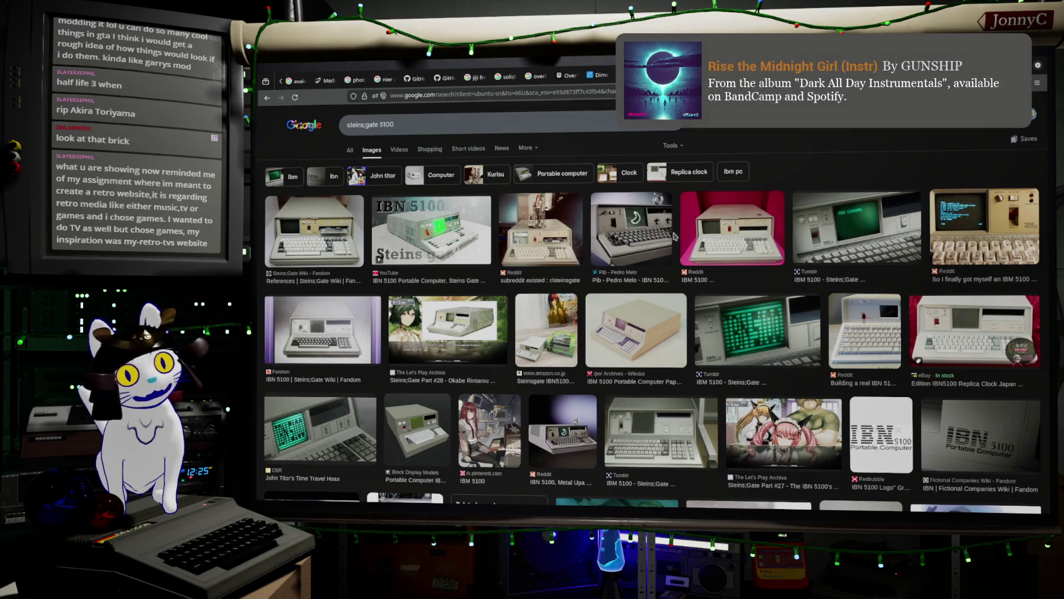
left_click(408, 134)
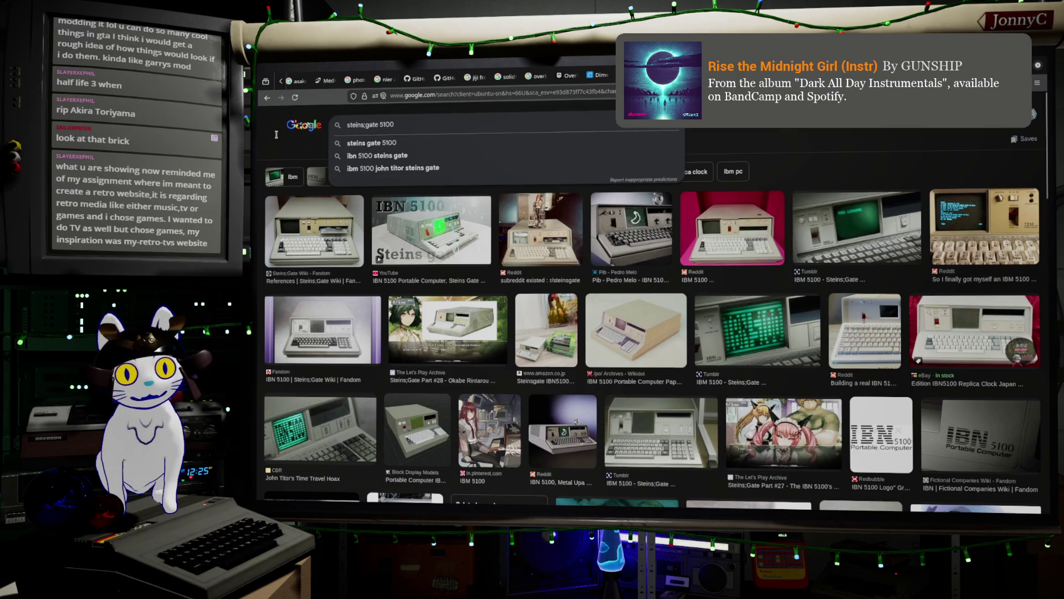
left_click_drag(405, 125, 335, 123)
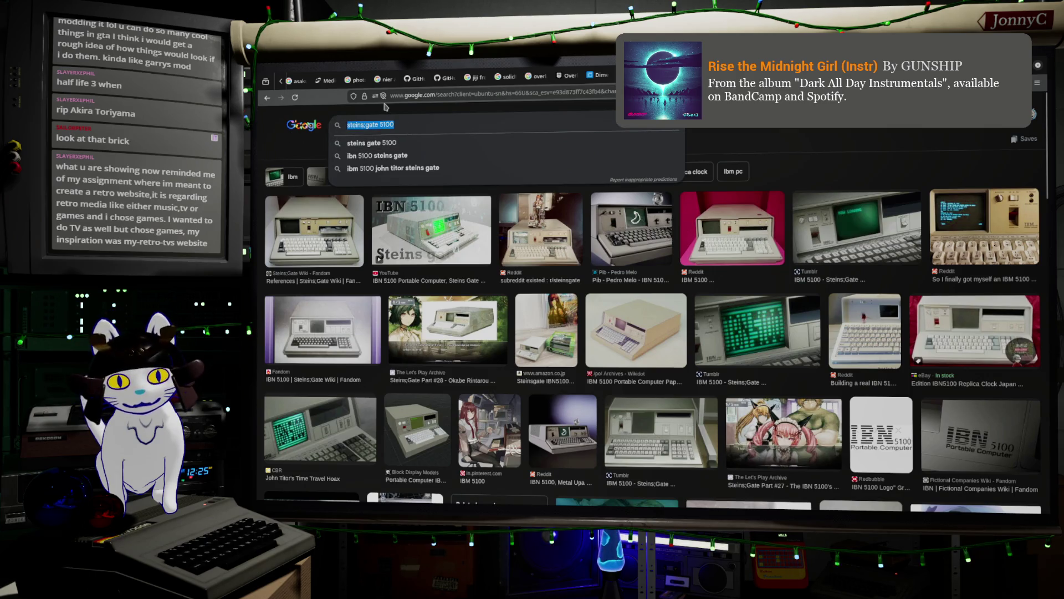
Search images for 'john titor time machine' and scroll through the results
type("John tito")
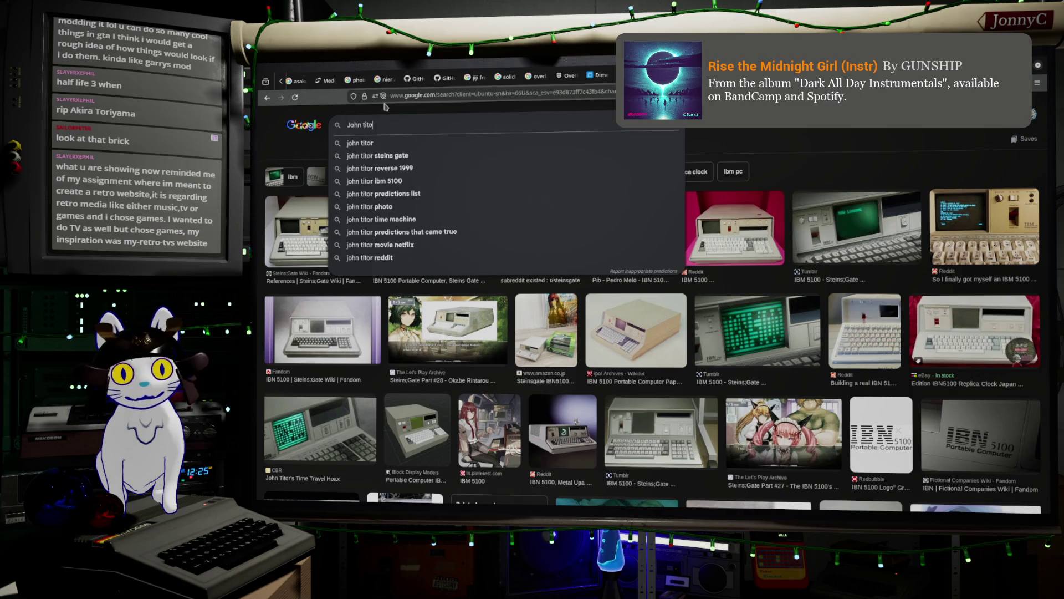
type("r time")
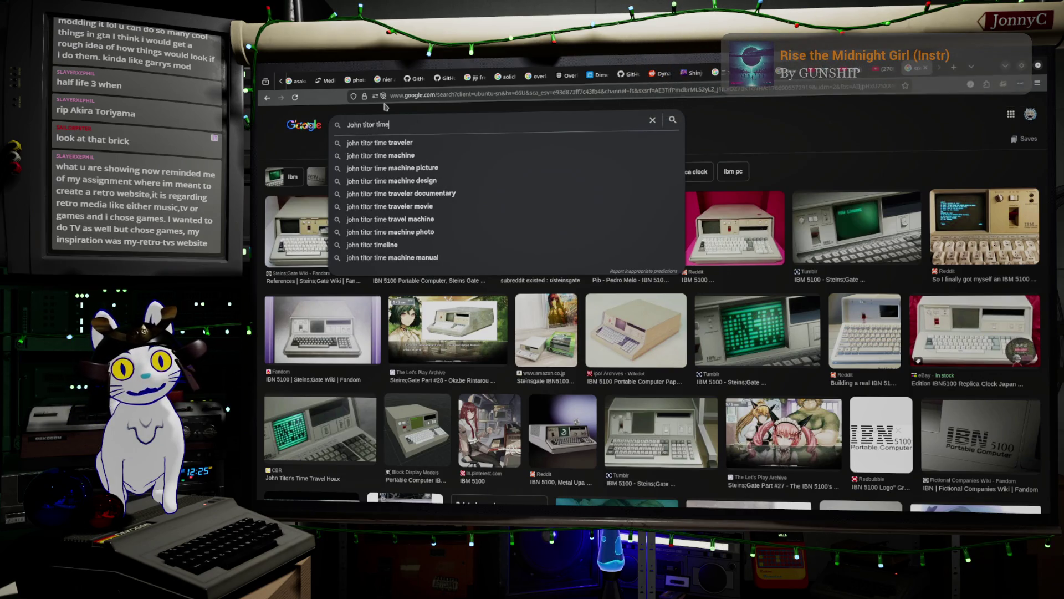
key("Down")
key("Down")
key("Return")
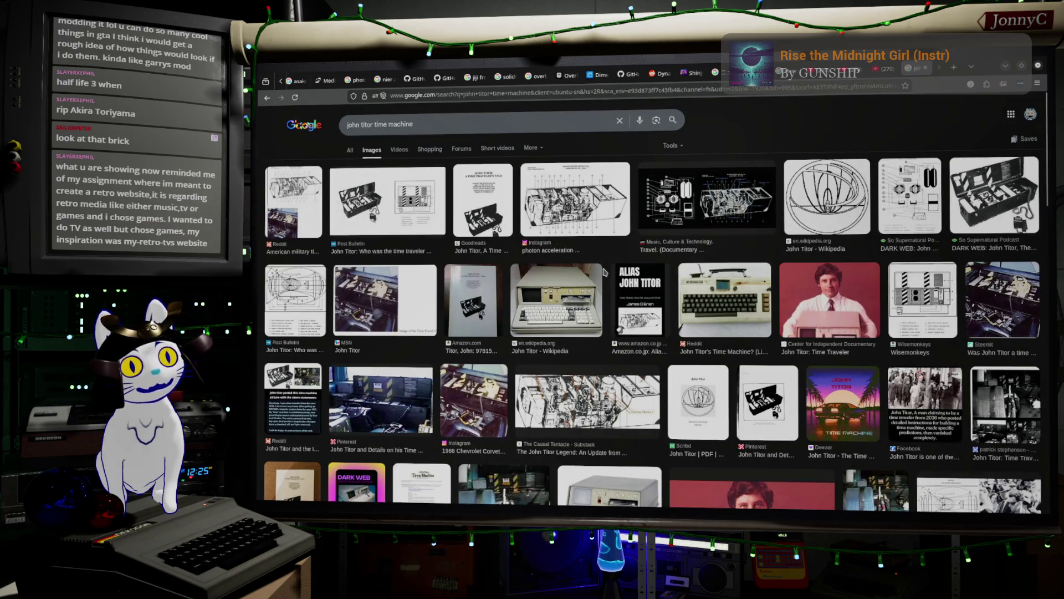
scroll(582, 318, "down", 3)
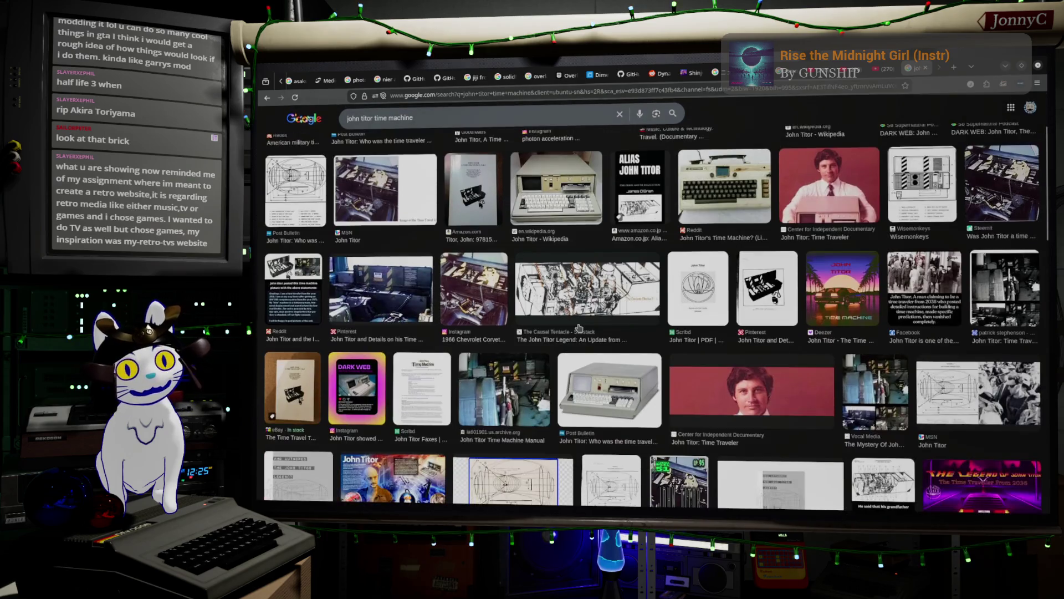
scroll(578, 327, "down", 3)
scroll(589, 311, "down", 4)
scroll(652, 319, "up", 10)
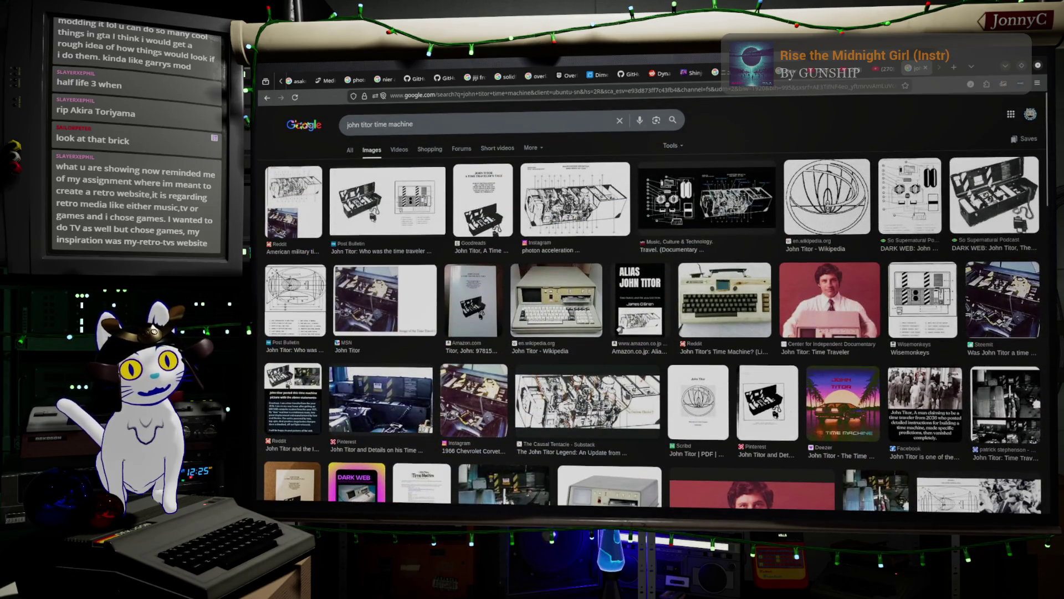
Preview the John Titor Legend image and Wikipedia circle diagram, then minimize the browser
left_click(561, 382)
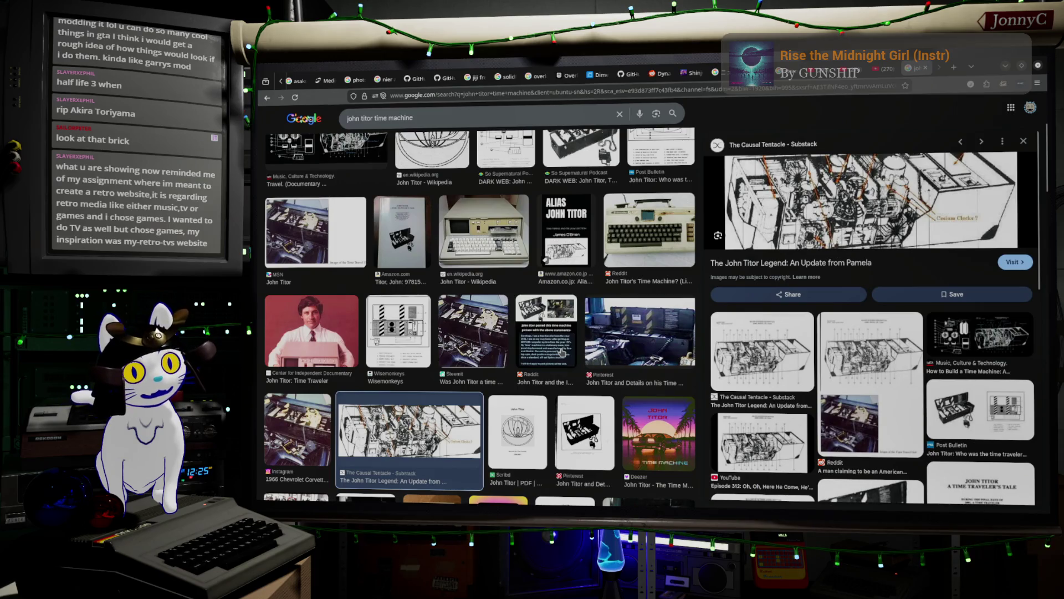
scroll(561, 352, "up", 3)
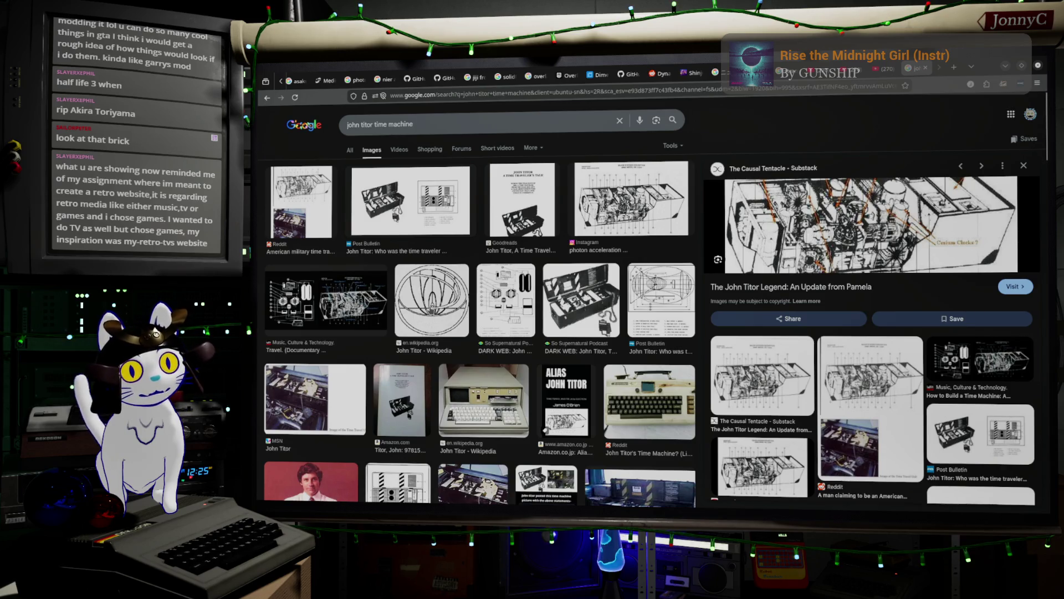
left_click(431, 300)
scroll(431, 299, "down", 3)
scroll(464, 281, "down", 4)
scroll(465, 281, "down", 7)
scroll(497, 284, "down", 10)
scroll(496, 289, "down", 10)
scroll(490, 291, "up", 10)
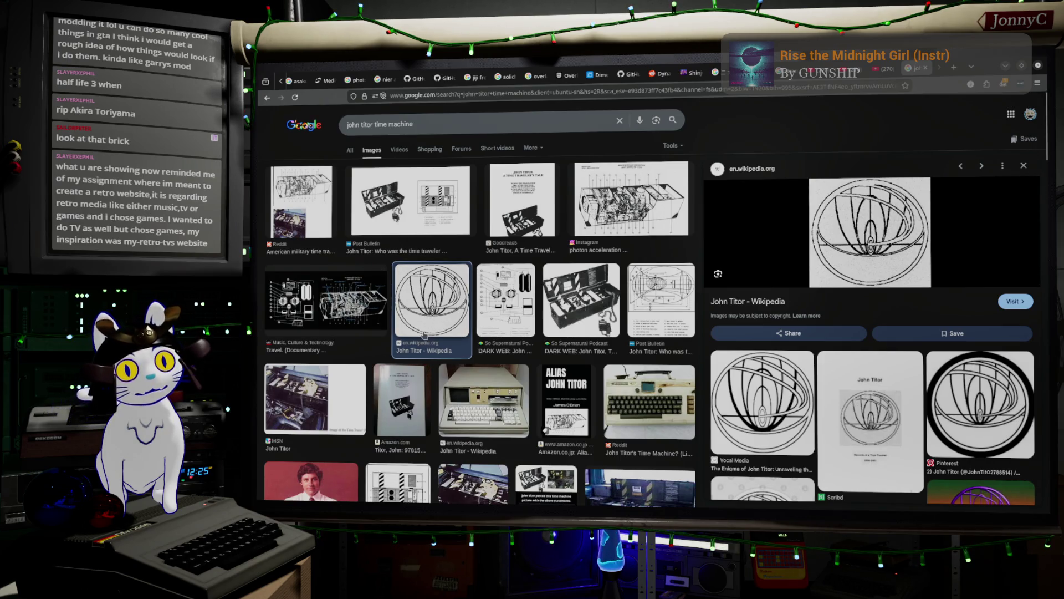
scroll(873, 333, "down", 10)
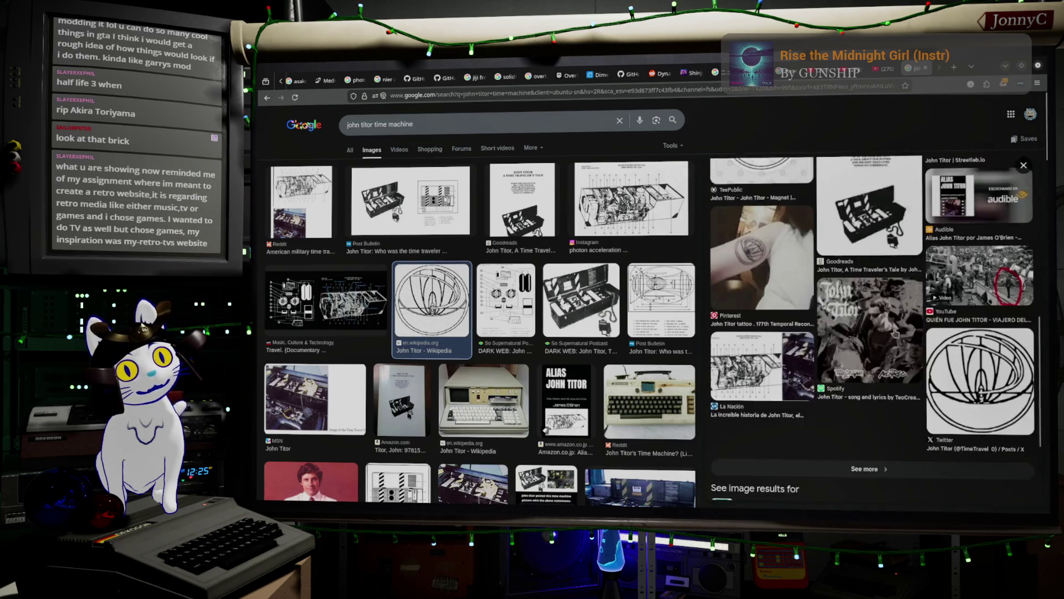
scroll(938, 208, "up", 10)
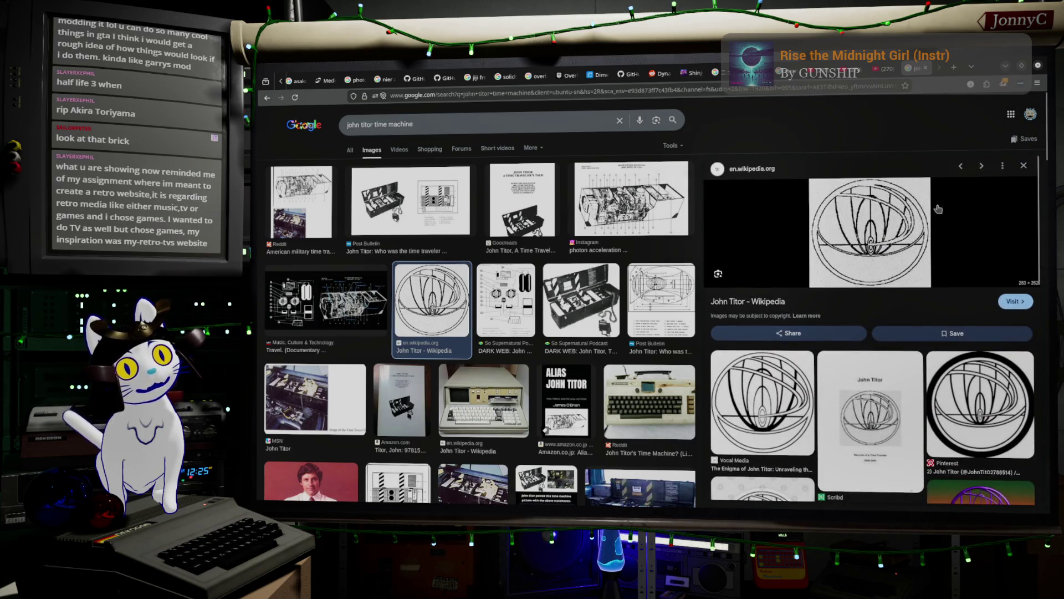
left_click(1003, 66)
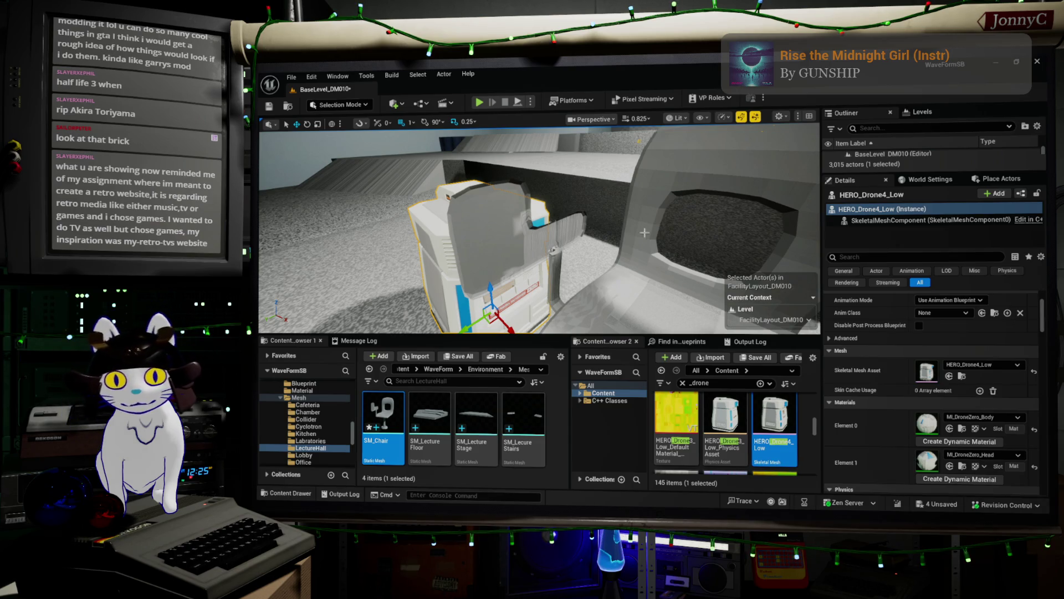
Search Google for the price of the IBM 5100 and expand the AI Overview breakdown
key("alt+Tab")
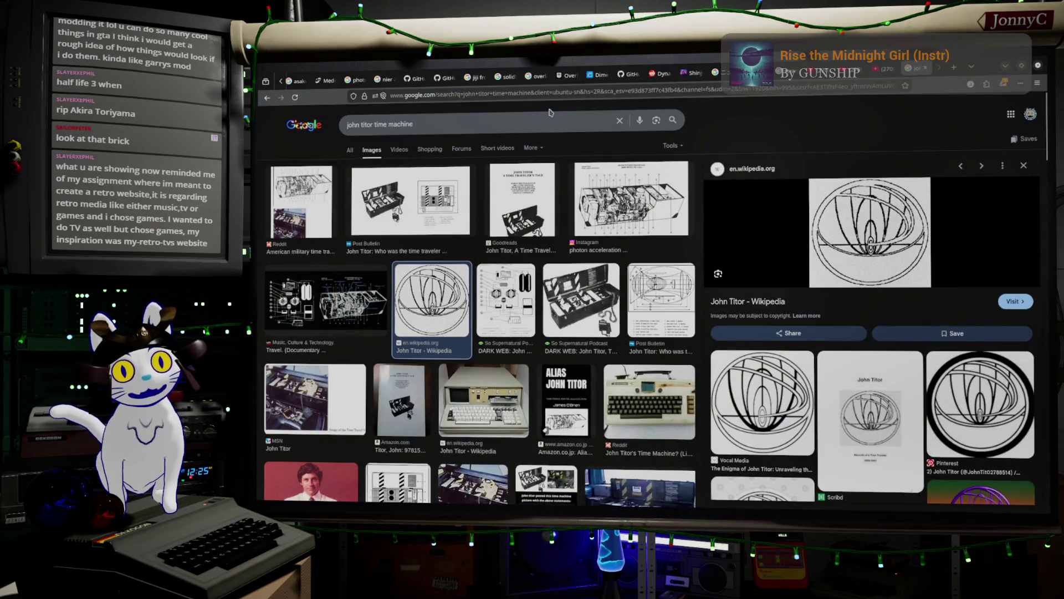
left_click(573, 89)
type("pri")
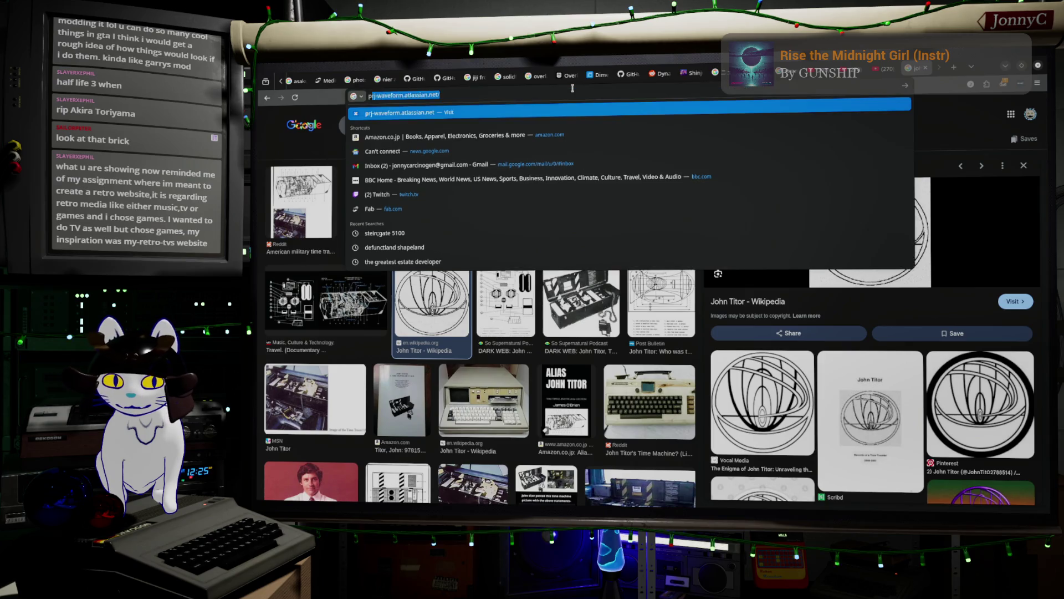
type("ce of the IMG")
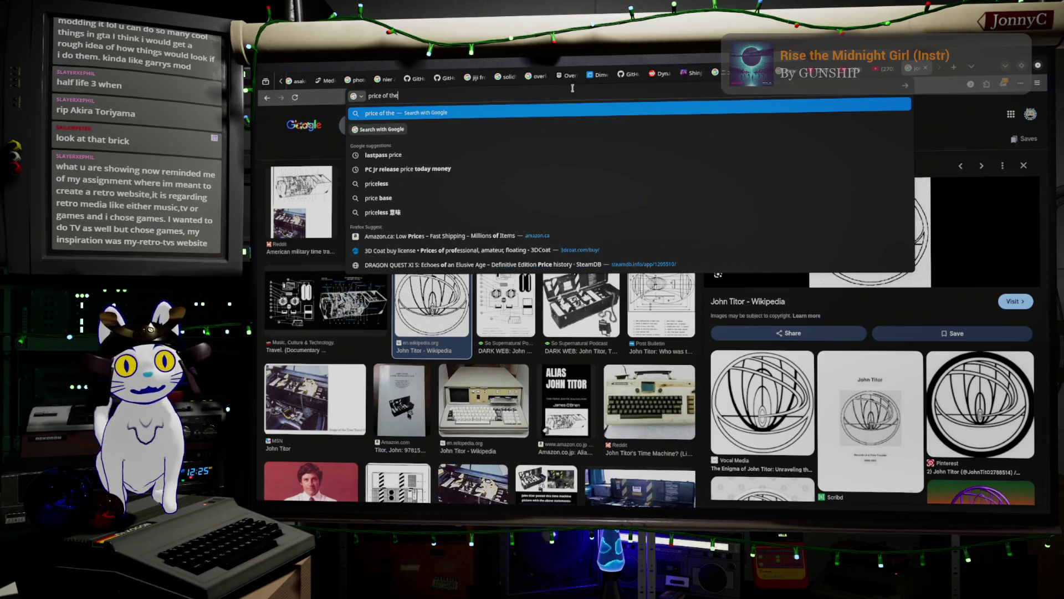
key("BackSpace")
key("BackSpace")
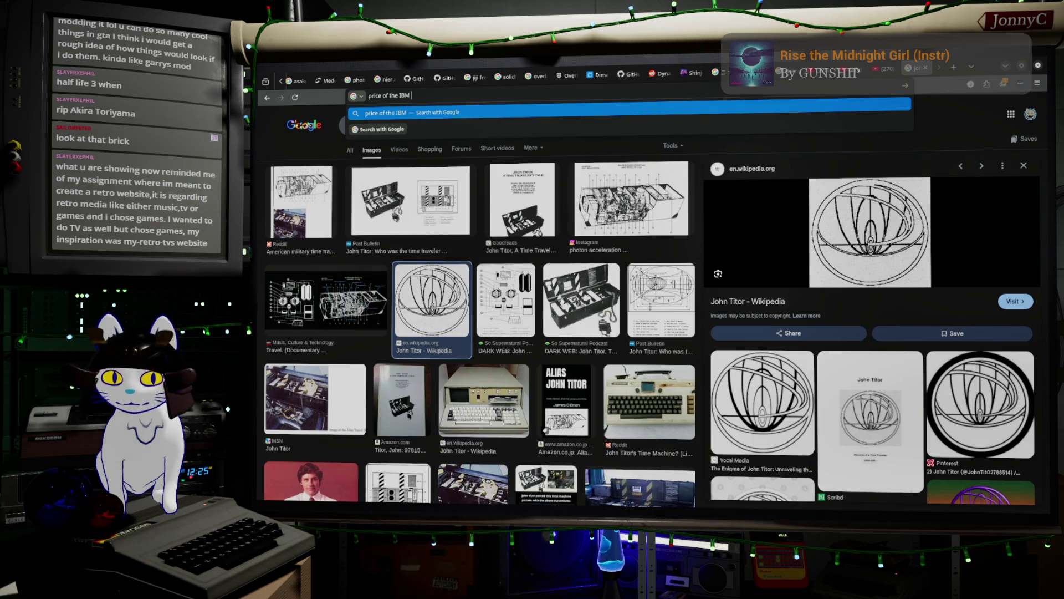
type("5100")
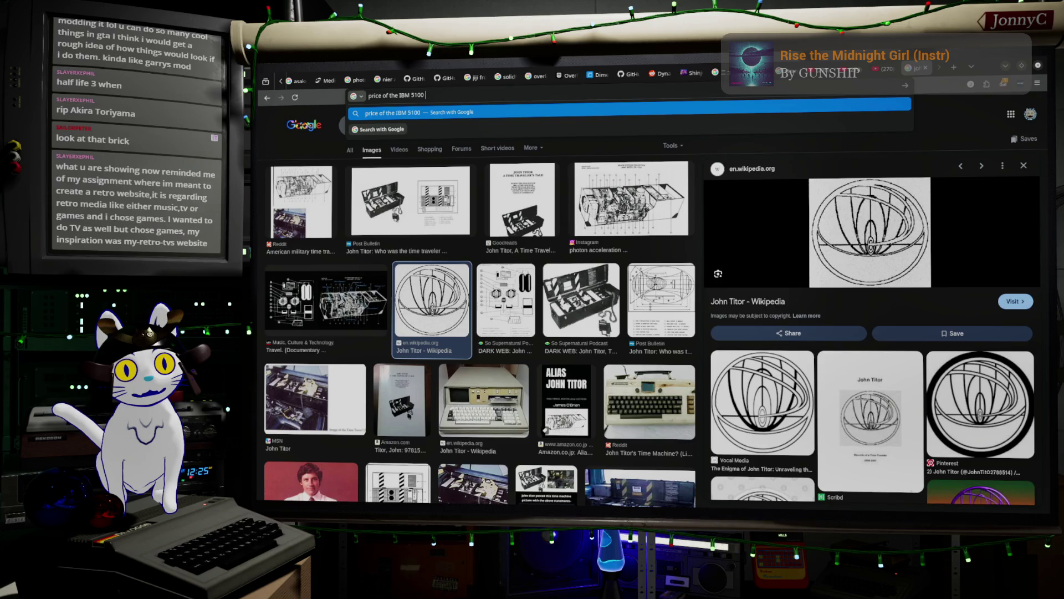
key("Return")
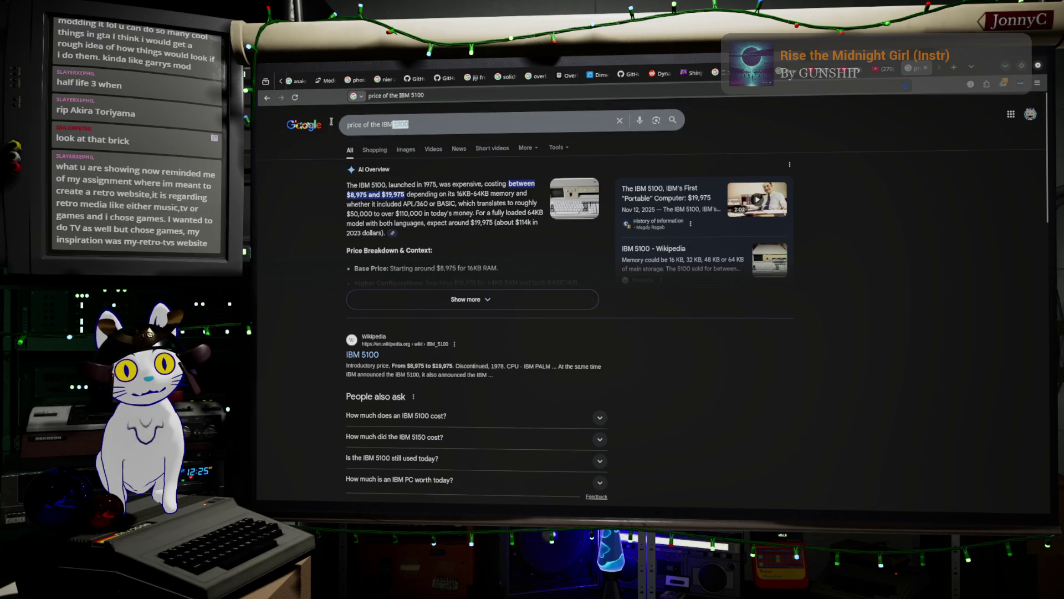
triple_click(394, 125)
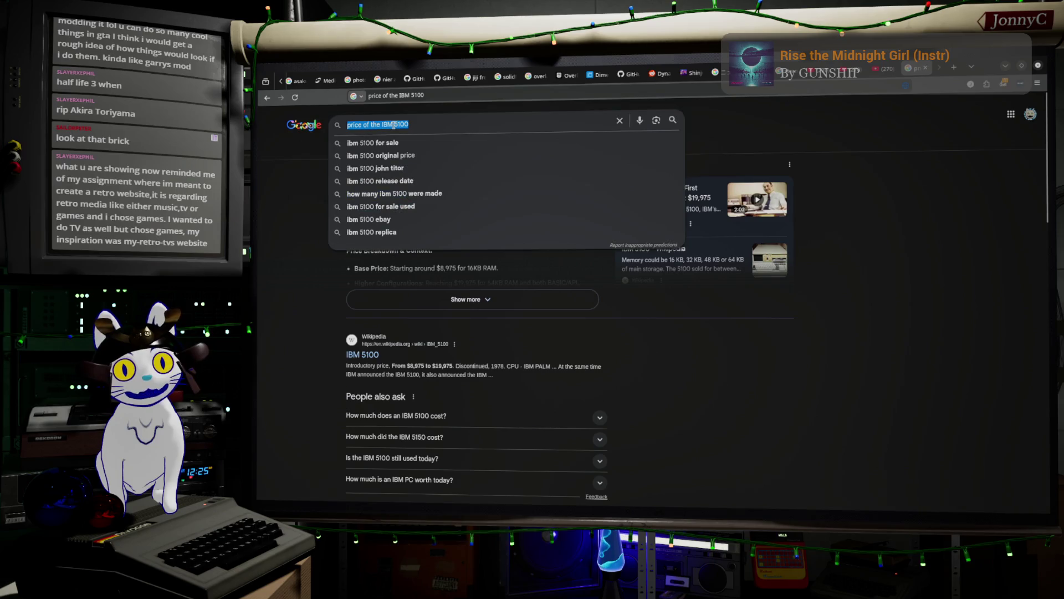
left_click(413, 302)
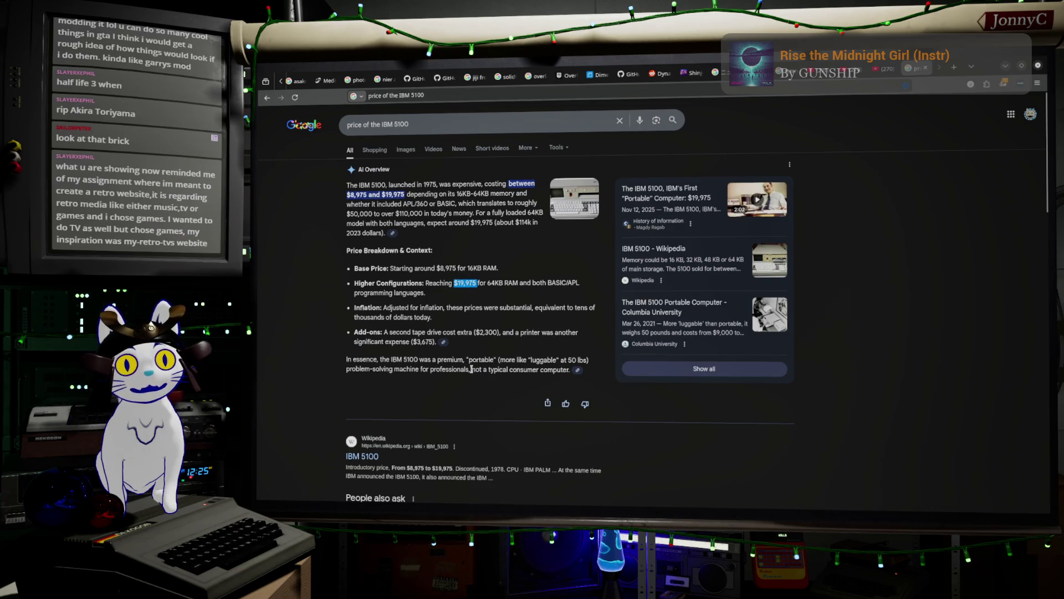
scroll(401, 468, "down", 1)
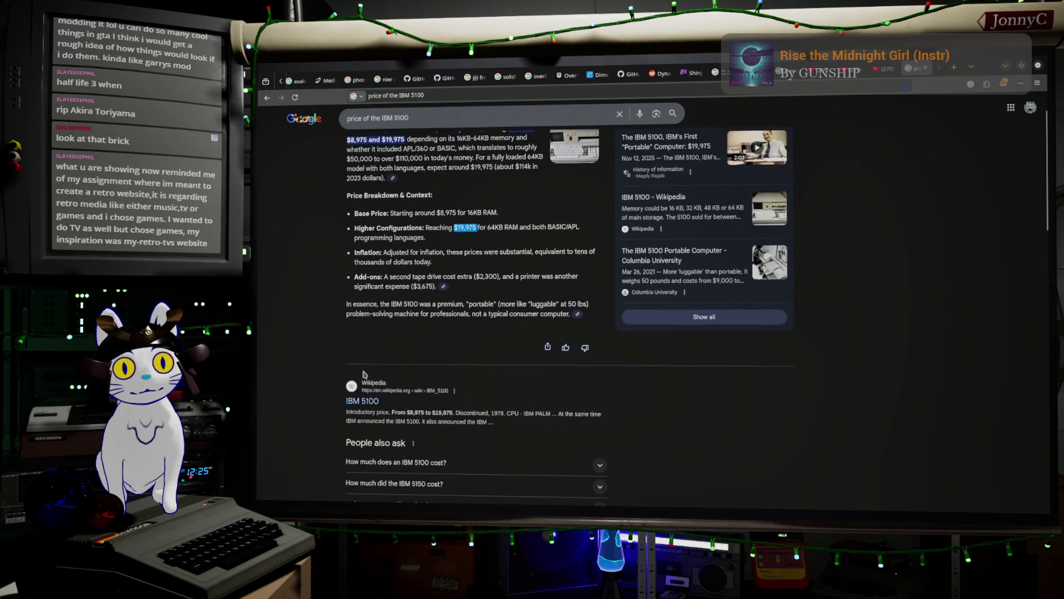
Search '$19,975 in 1978 worth today' for its current value, then return to Unreal
left_click(414, 114)
key("ctrl+a")
type("$19,975")
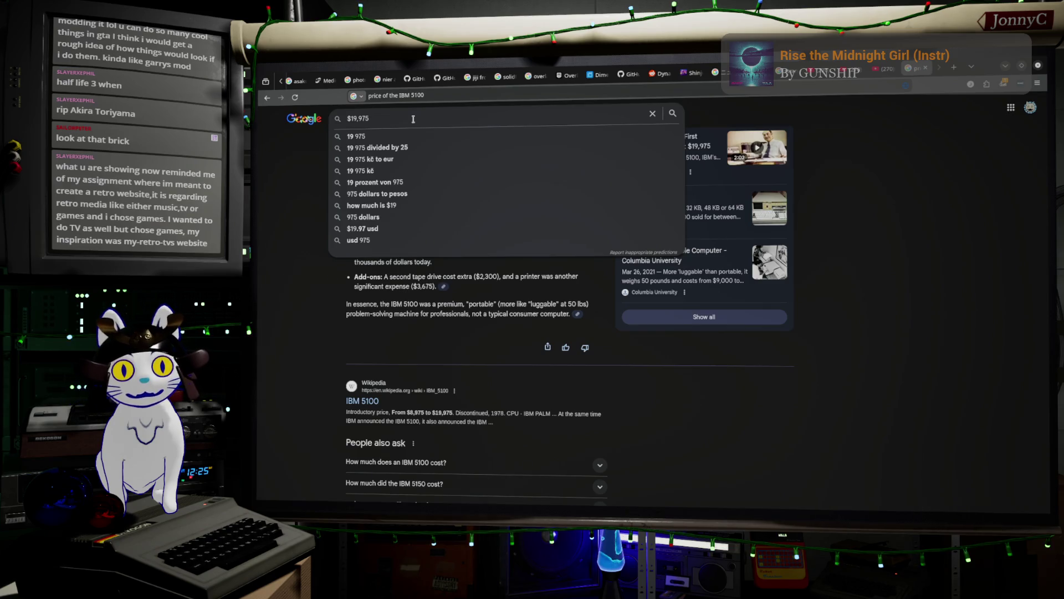
type(" in 19")
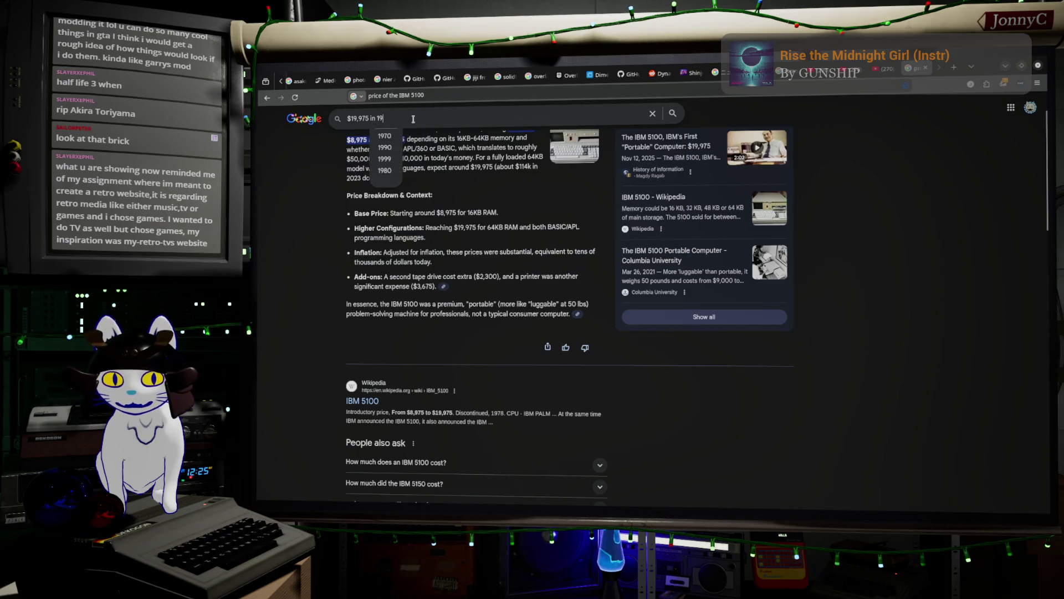
type("78")
key("Down")
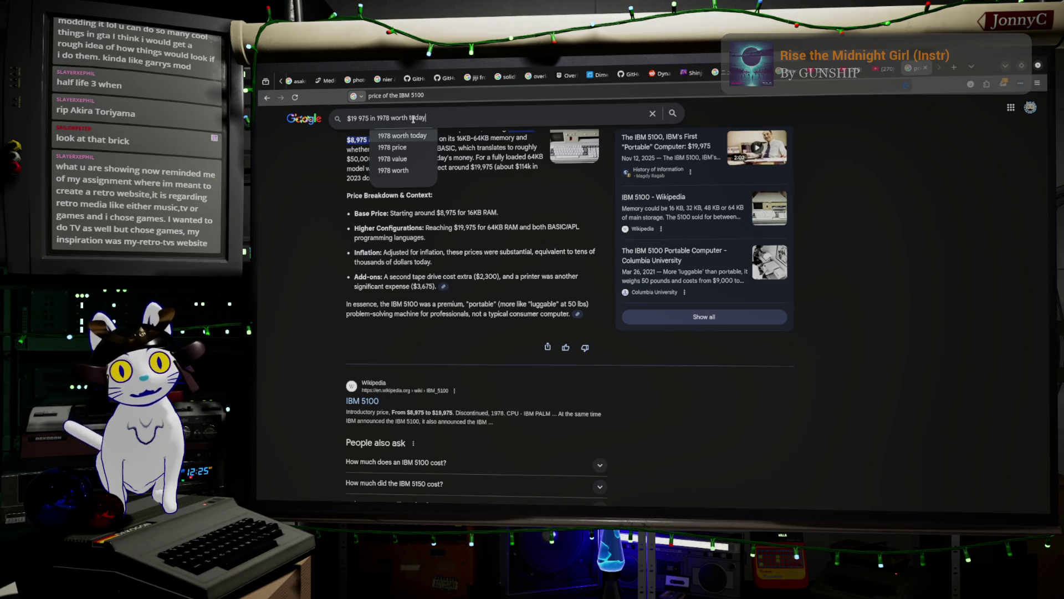
key("Return")
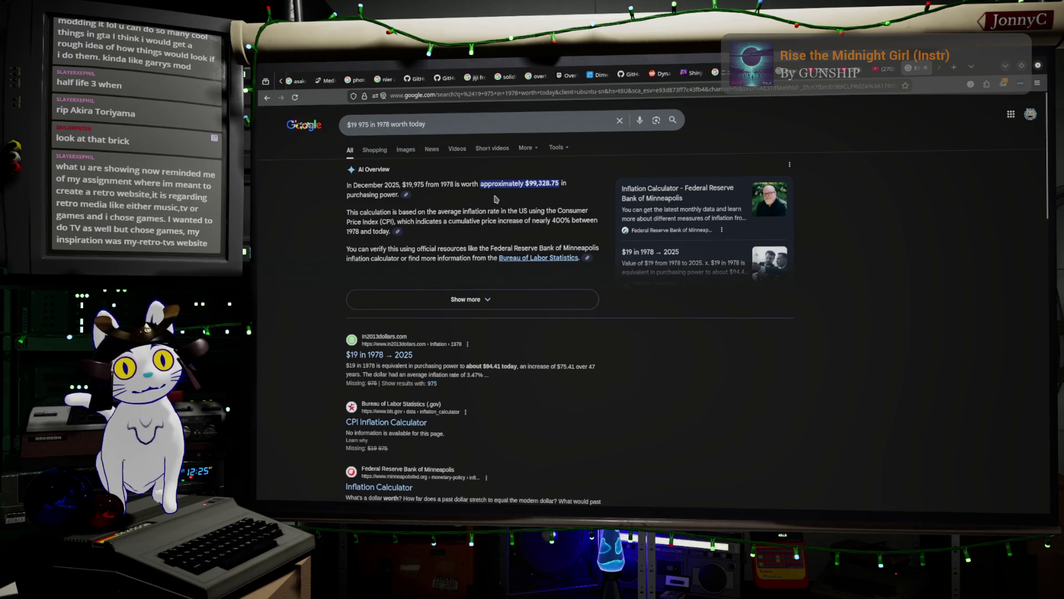
scroll(496, 199, "down", 2)
scroll(496, 199, "up", 2)
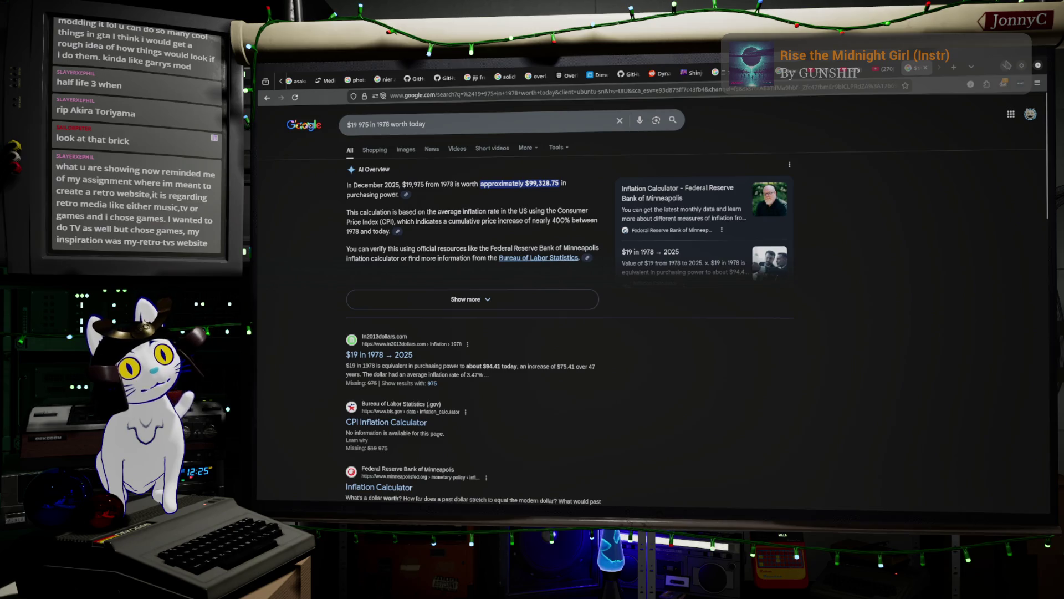
key("alt+Tab")
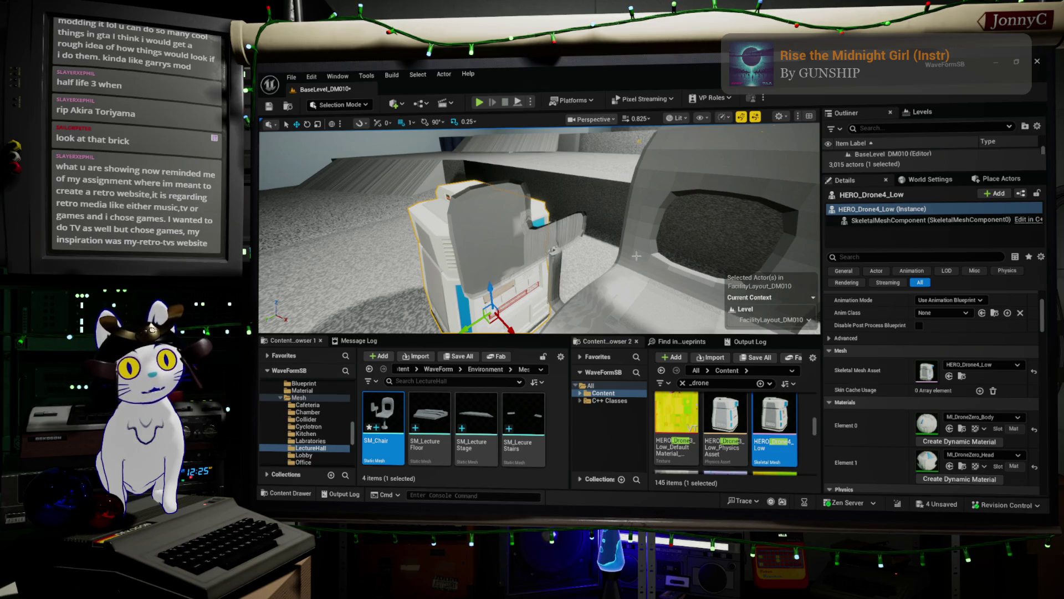
Frame the placed SM_Chair and switch the viewport to Unlit shading
scroll(636, 255, "down", 10)
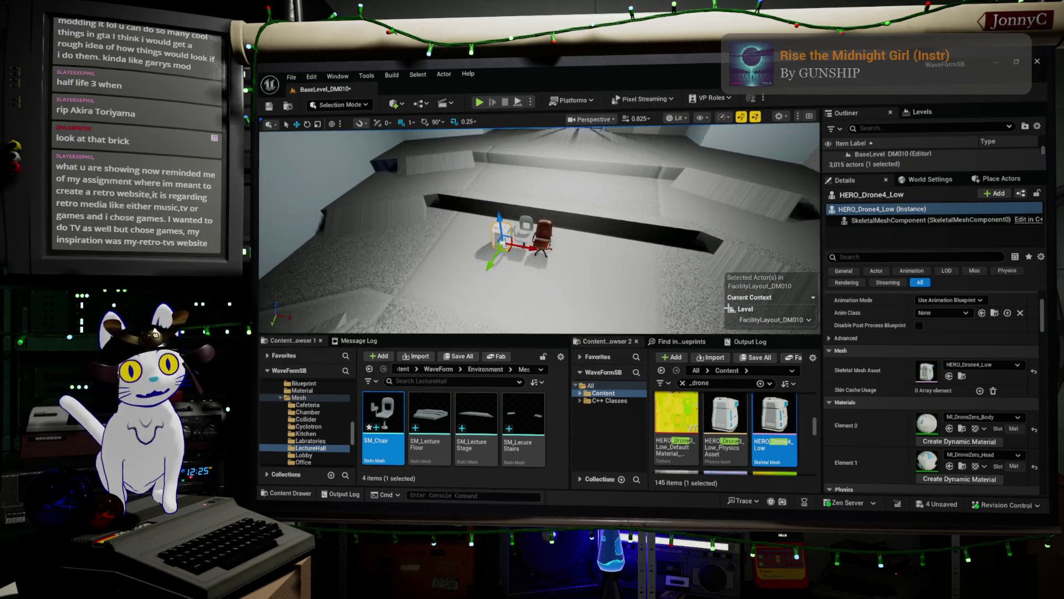
left_click(526, 224)
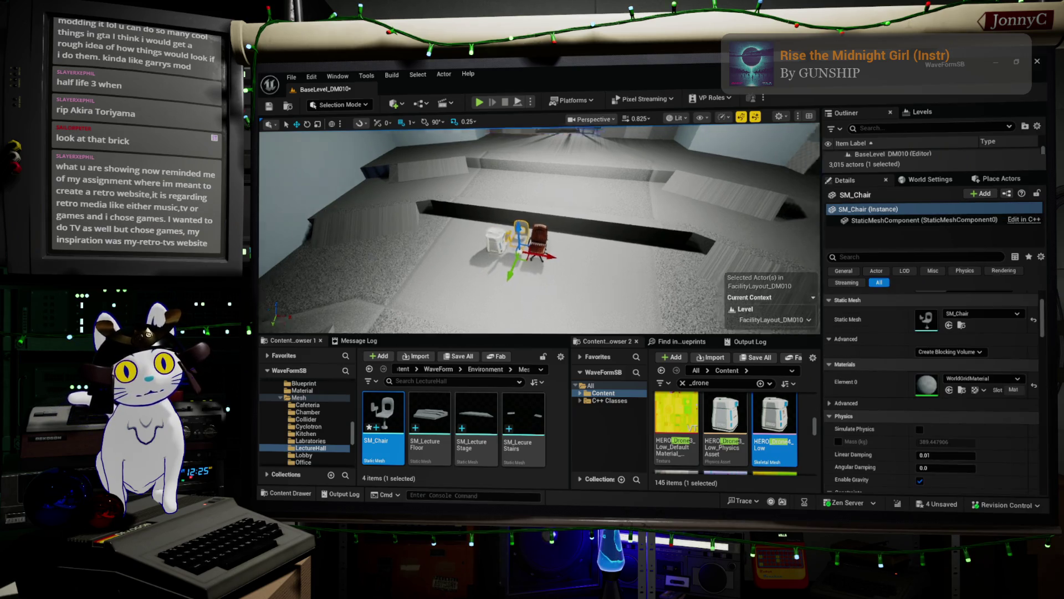
key("f")
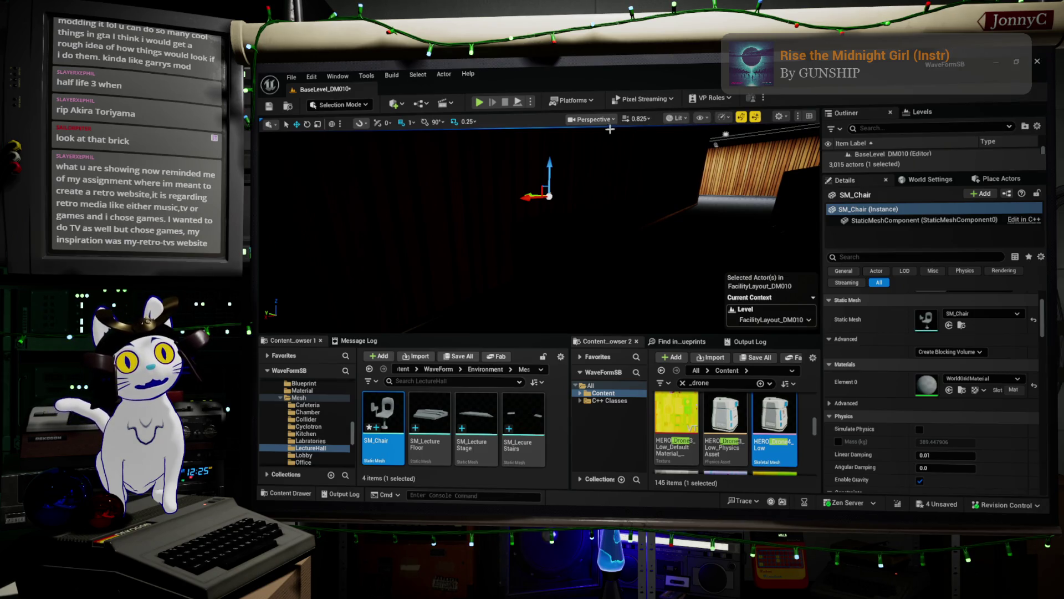
left_click(673, 117)
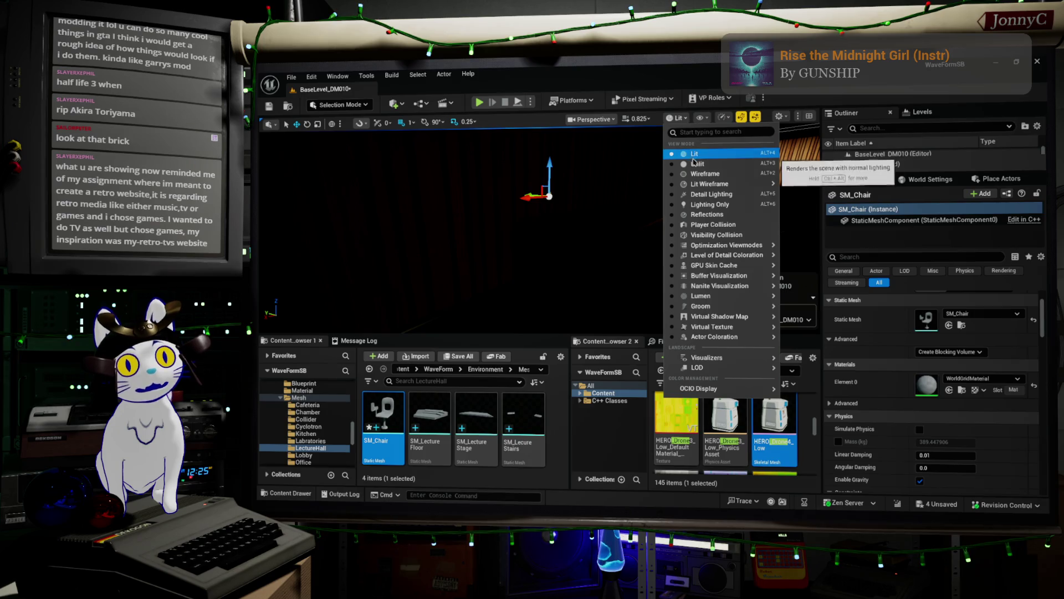
left_click(690, 148)
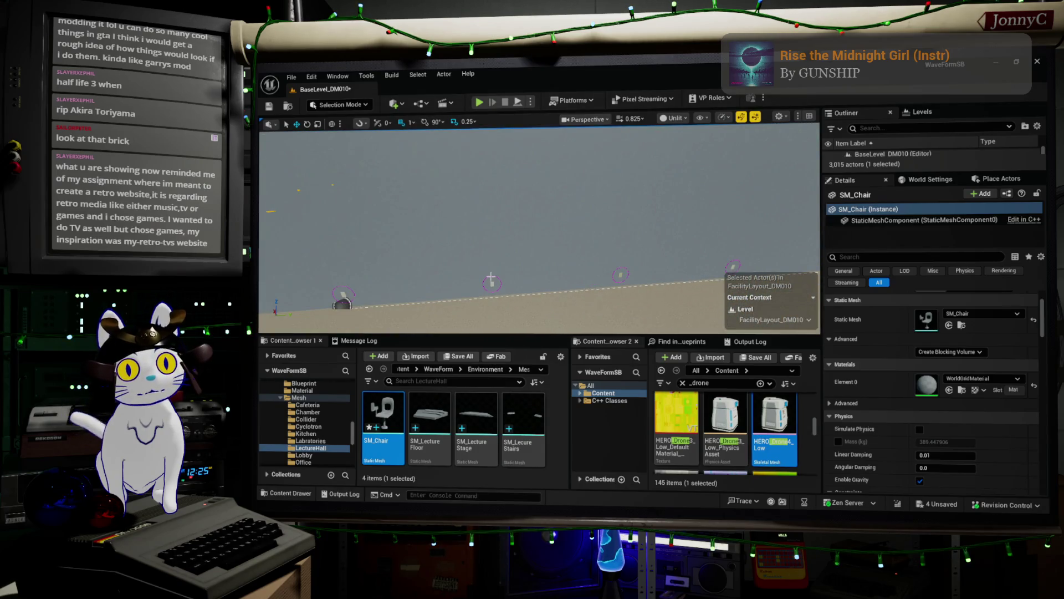
Locate the bp_SpacedInstances7 blueprint asset, restore Lit shading, and drag in a new instance
left_click(666, 259)
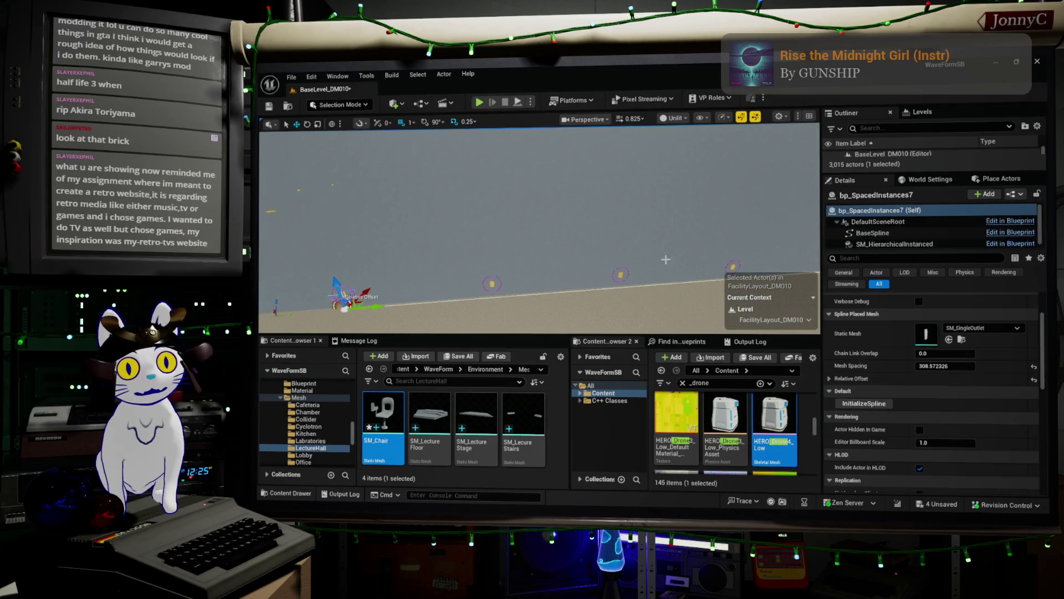
key("ctrl+b")
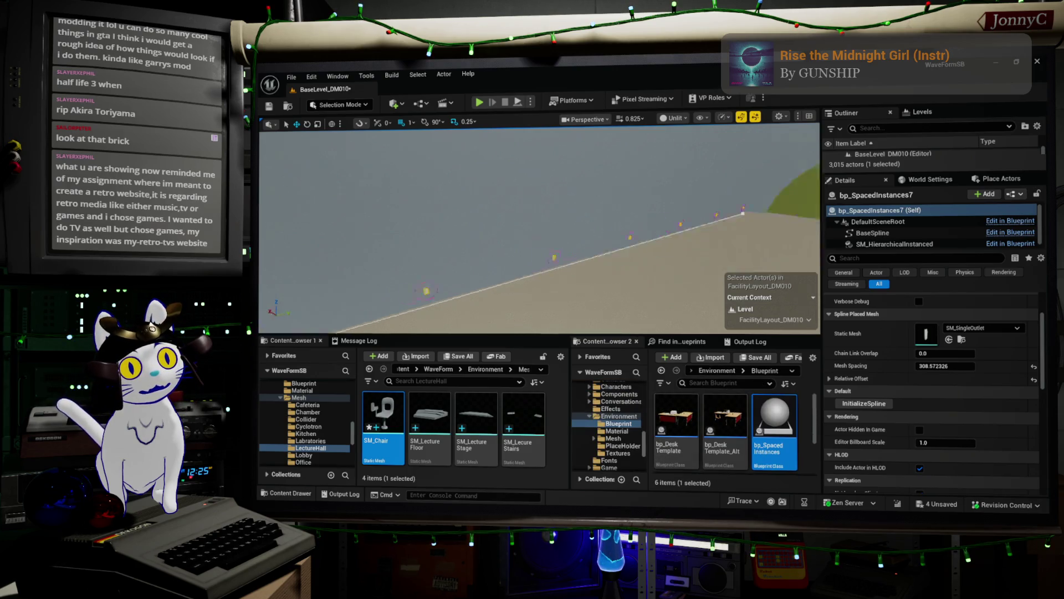
key("f")
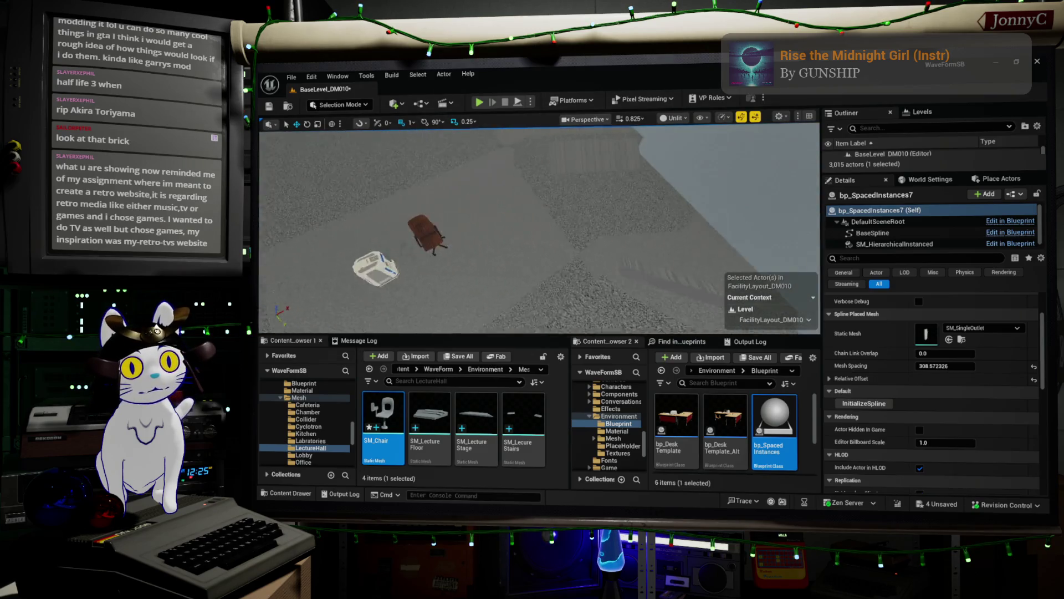
left_click(675, 118)
left_click(706, 156)
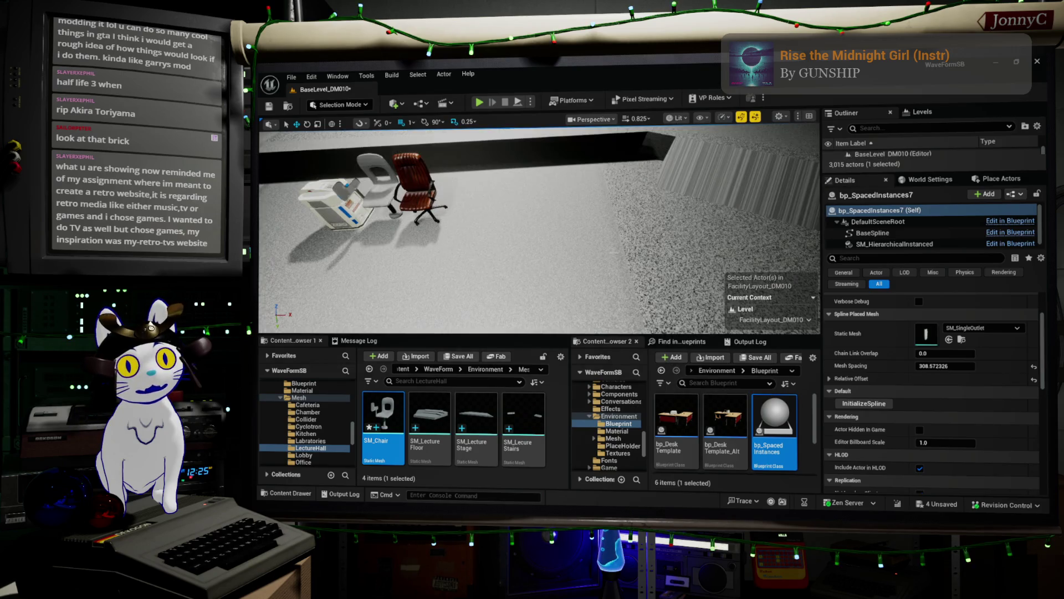
mouse_move(770, 409)
left_mouse_down()
mouse_move(499, 233)
mouse_move(513, 207)
left_mouse_up()
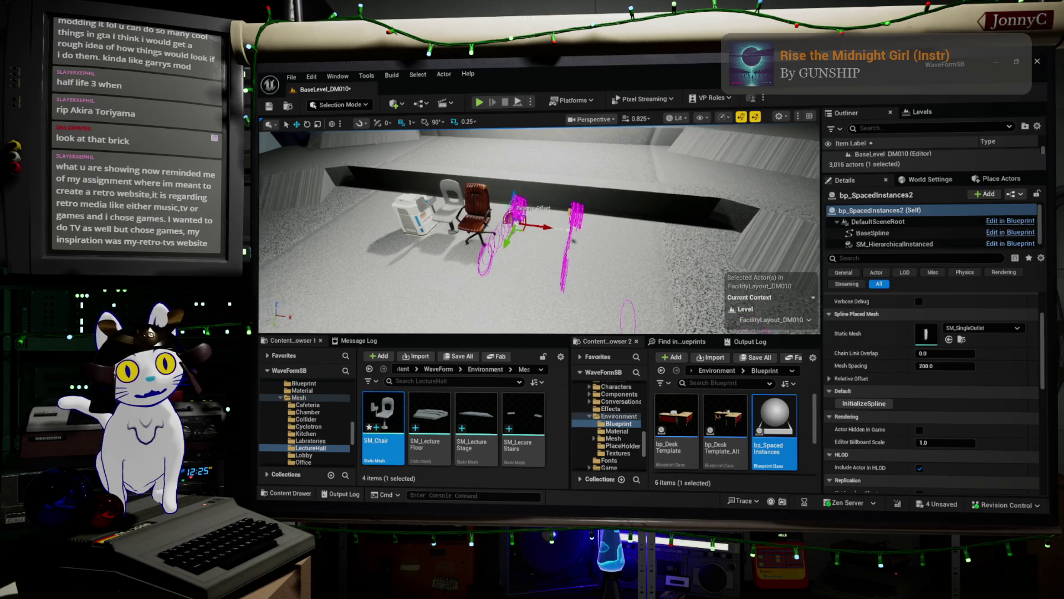
Set the new spline actor's Static Mesh to SM_Chair and frame the row
key("f")
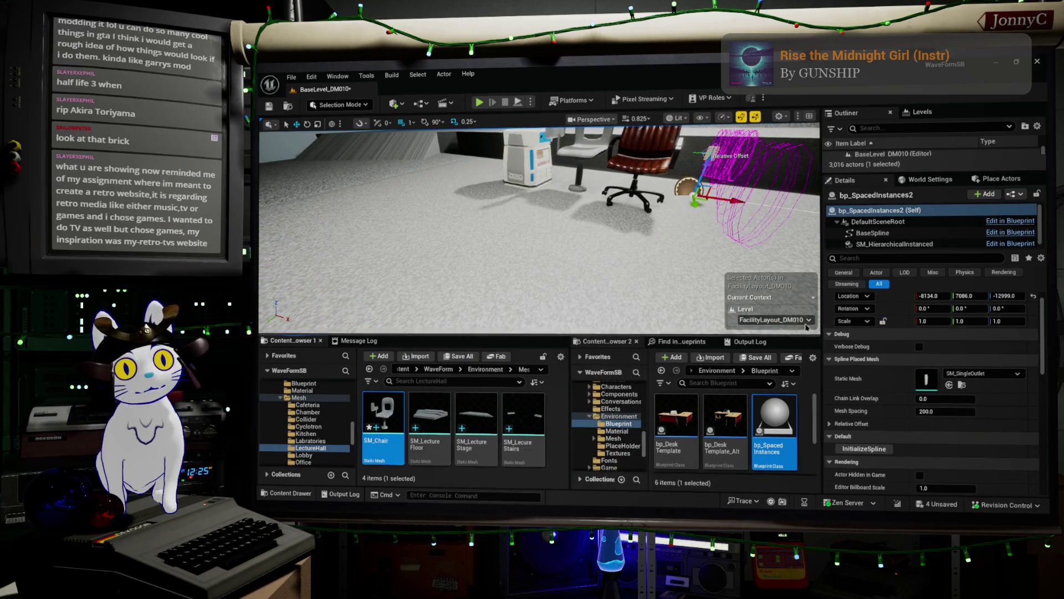
left_click(949, 384)
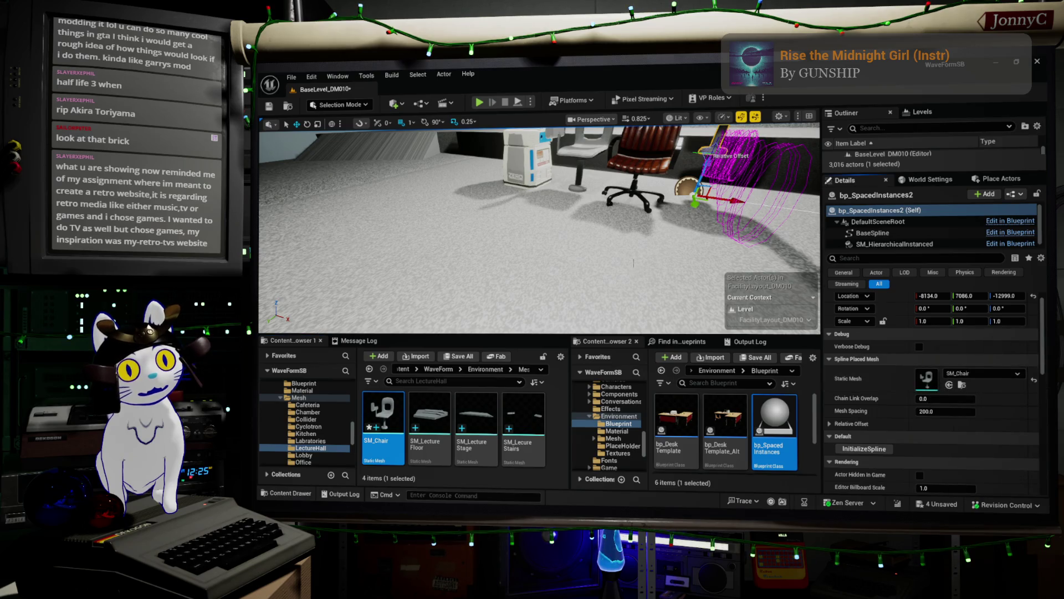
key("f")
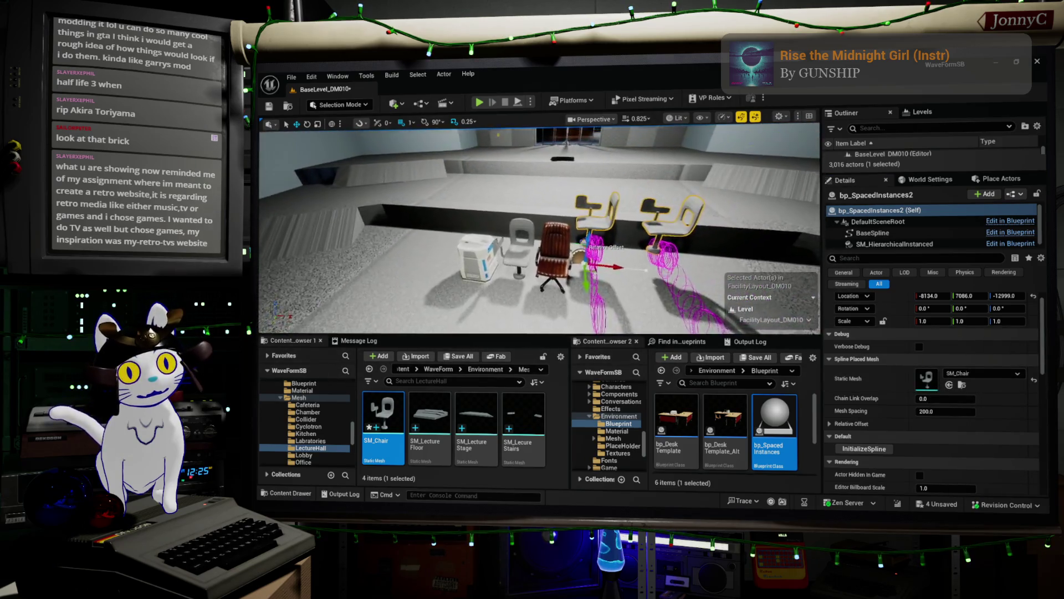
key("f")
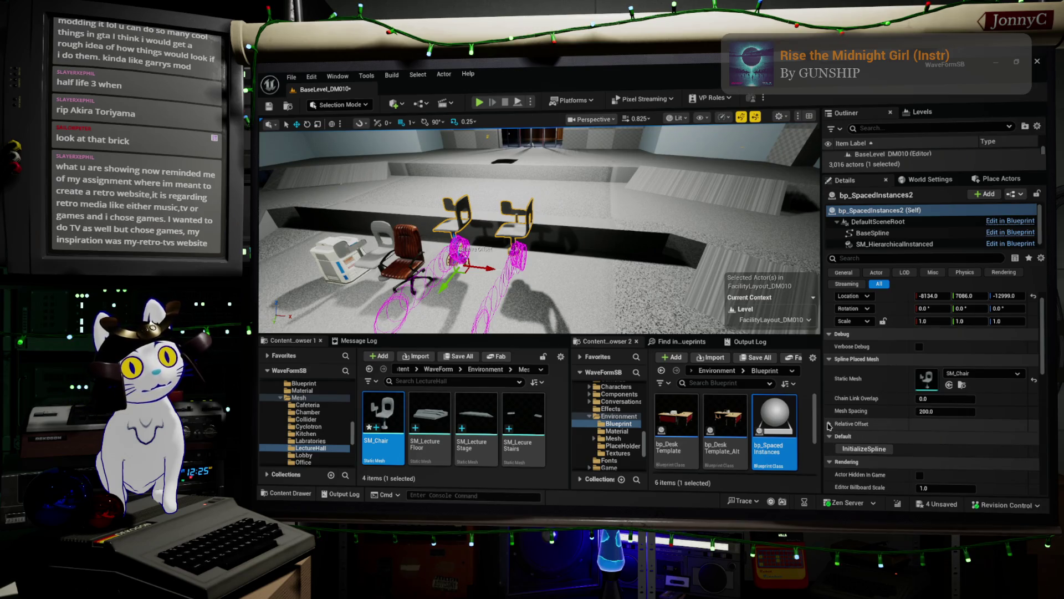
Set the Relative Offset Rotation Z to 0 and start changing Mesh Spacing to 130
left_click(829, 424)
left_click(995, 450)
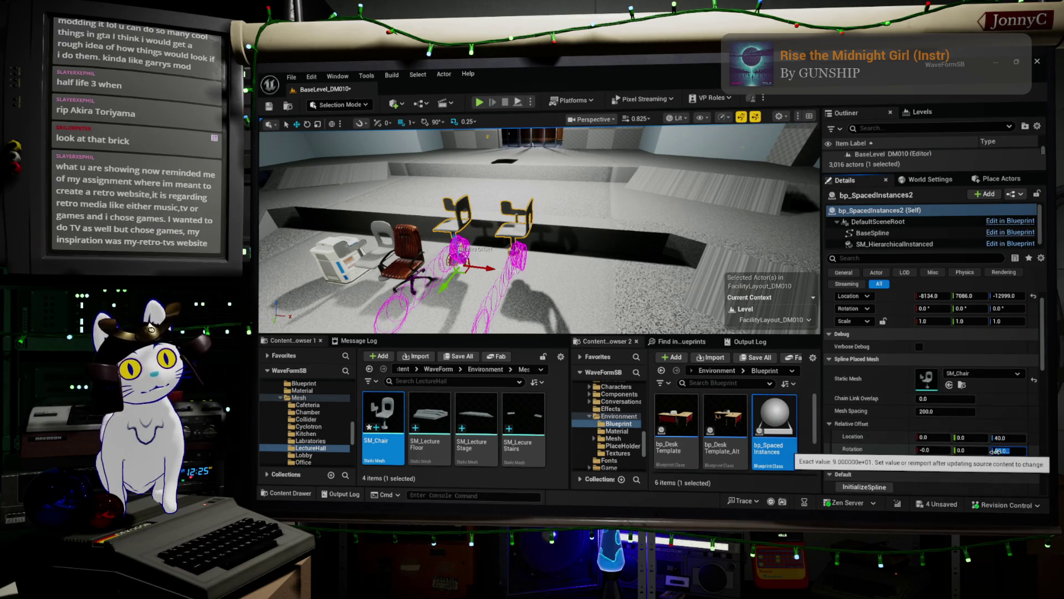
type("0")
key("Return")
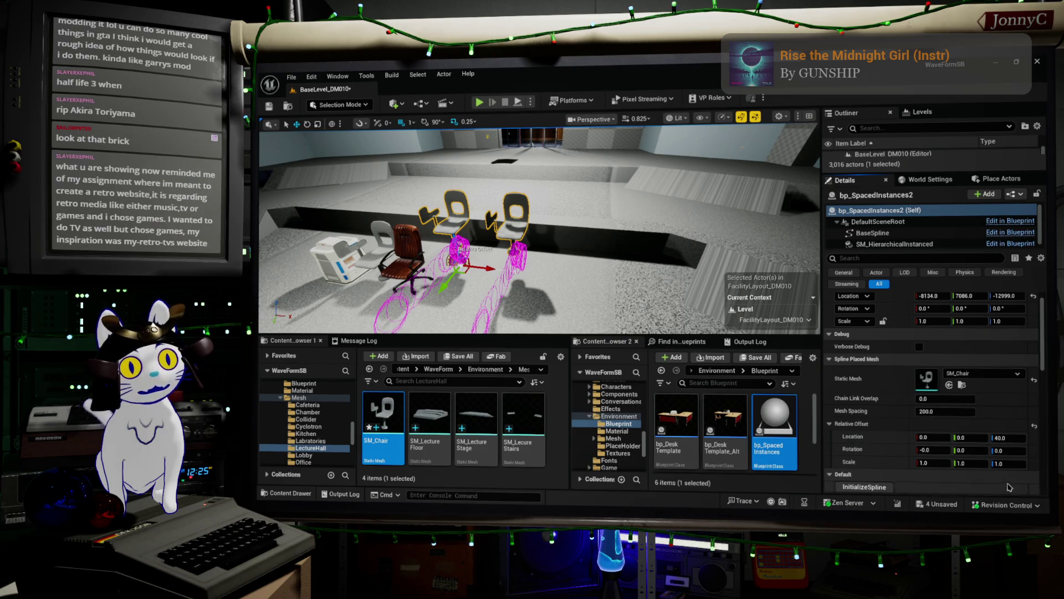
scroll(953, 415, "up", 1)
left_click(957, 427)
type("130")
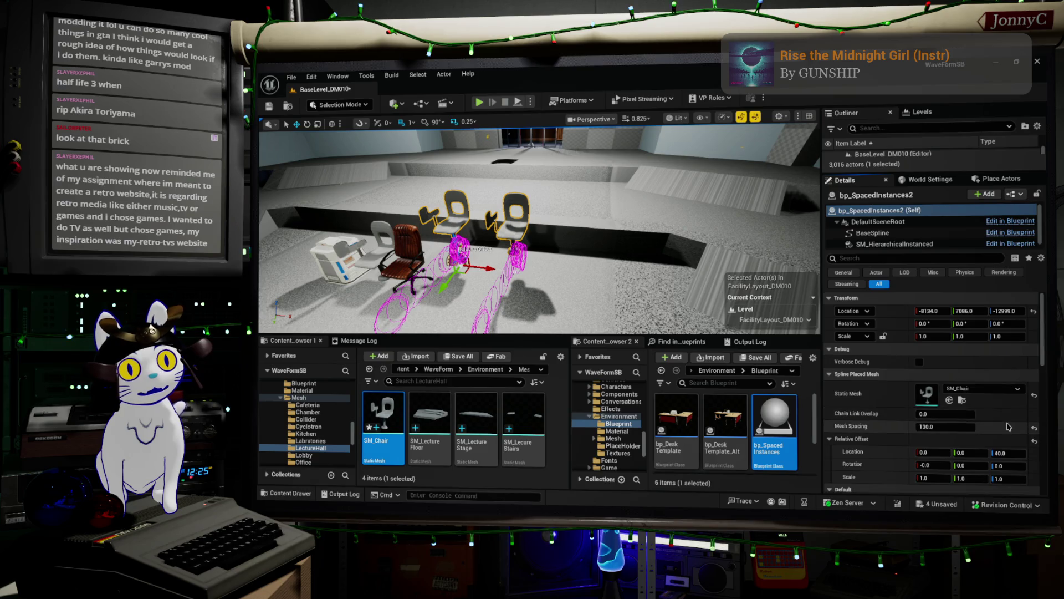
Move bp_SpacedInstances2 left along X to -8914 and orbit around it
left_click_drag(485, 271, 422, 271)
key("f")
mouse_move(604, 223)
left_mouse_down()
mouse_move(604, 211)
mouse_move(604, 238)
mouse_move(604, 222)
mouse_move(755, 292)
left_mouse_up()
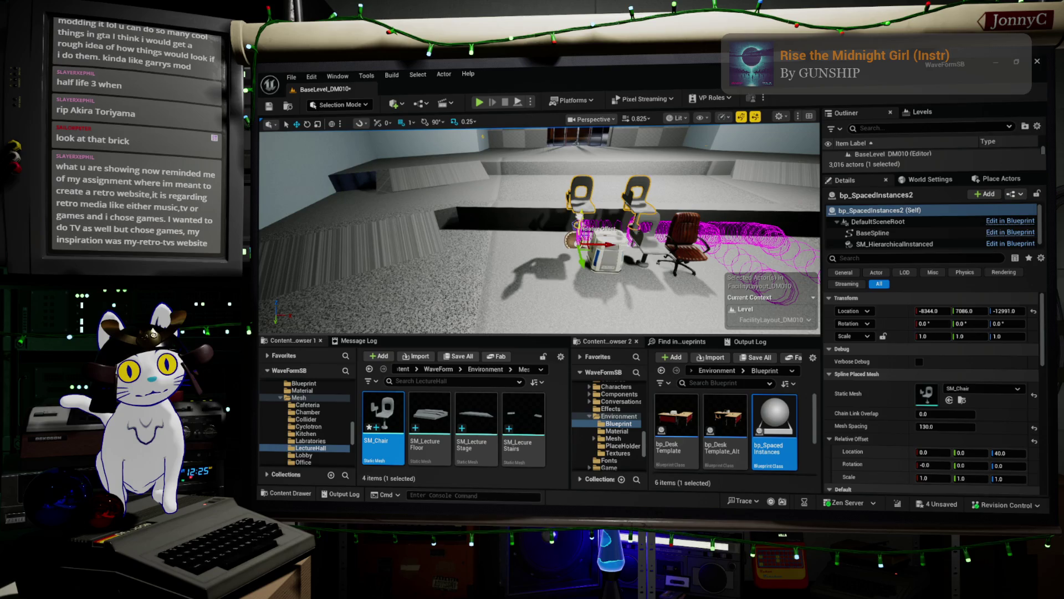
scroll(1001, 443, "down", 1)
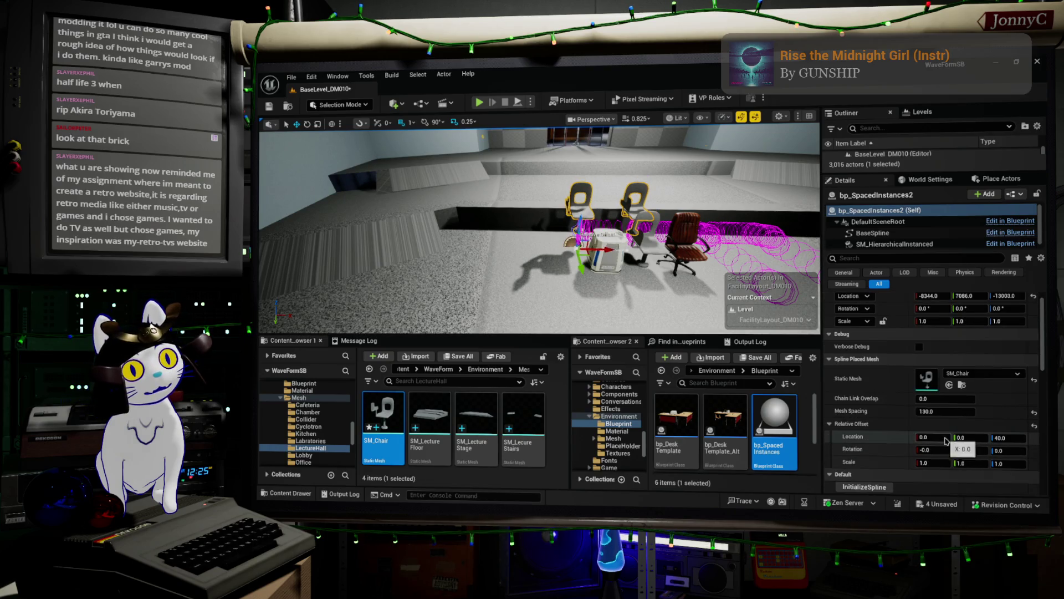
Set the Relative Offset Location Z to 0 and select a point on the chair spline
left_click(1001, 439)
type("0")
key("Return")
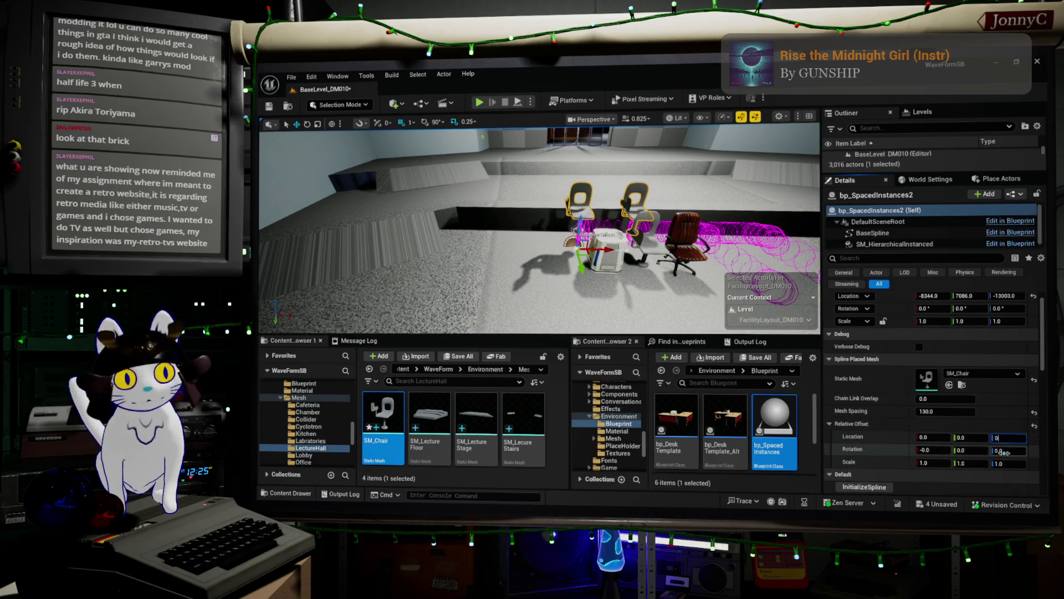
key("f")
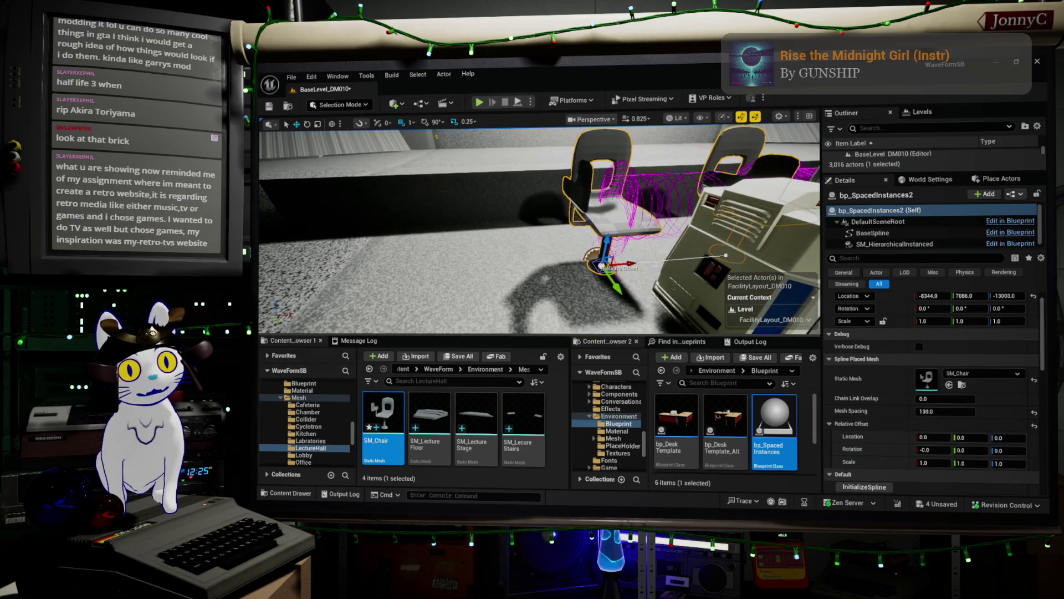
scroll(540, 228, "down", 10)
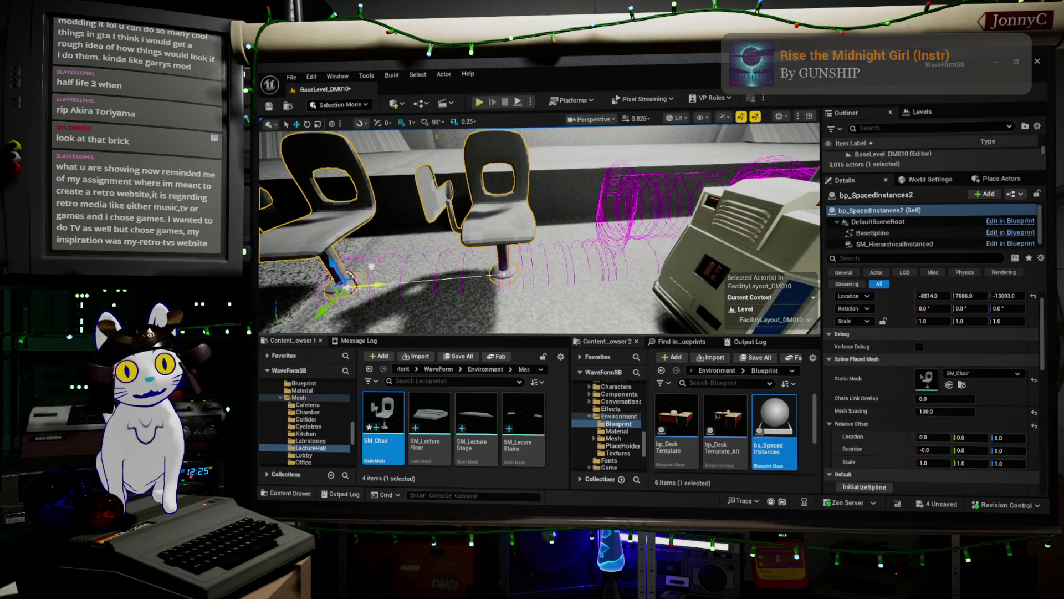
scroll(540, 228, "up", 3)
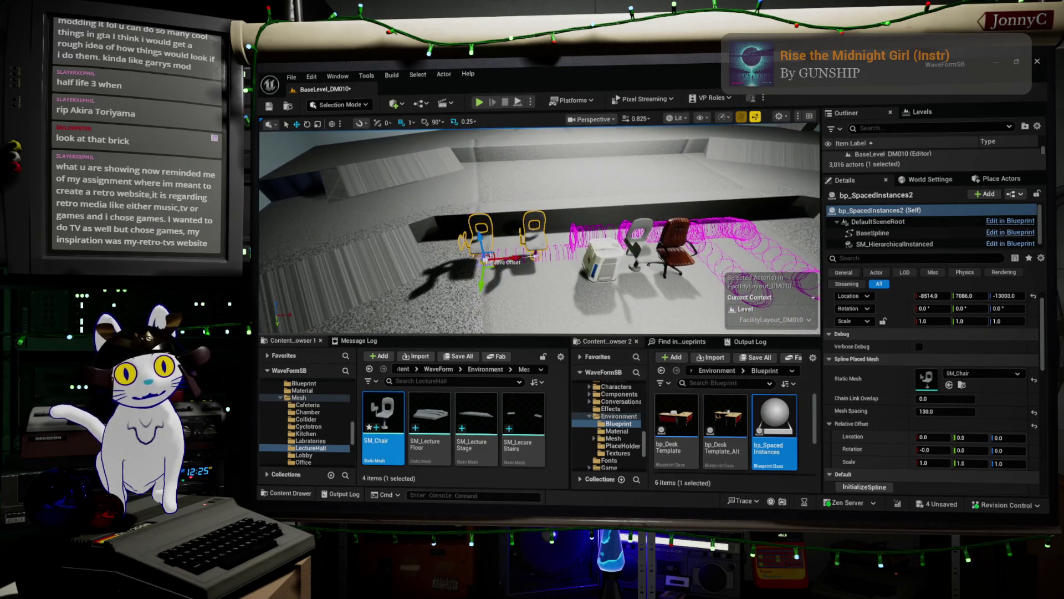
scroll(540, 229, "up", 4)
scroll(540, 228, "down", 3)
scroll(542, 270, "up", 2)
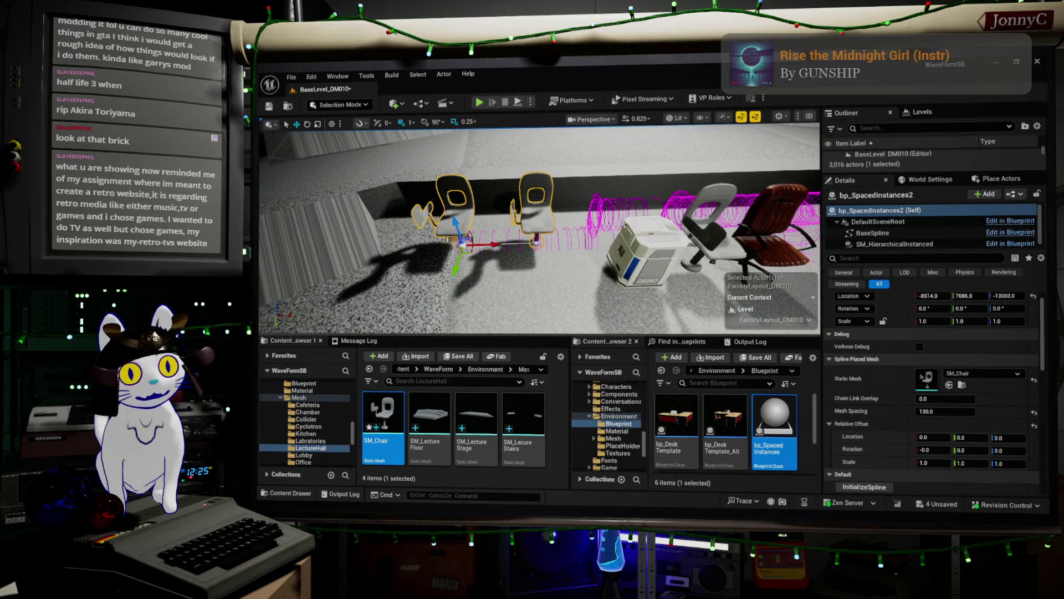
left_click(535, 243)
scroll(535, 242, "down", 5)
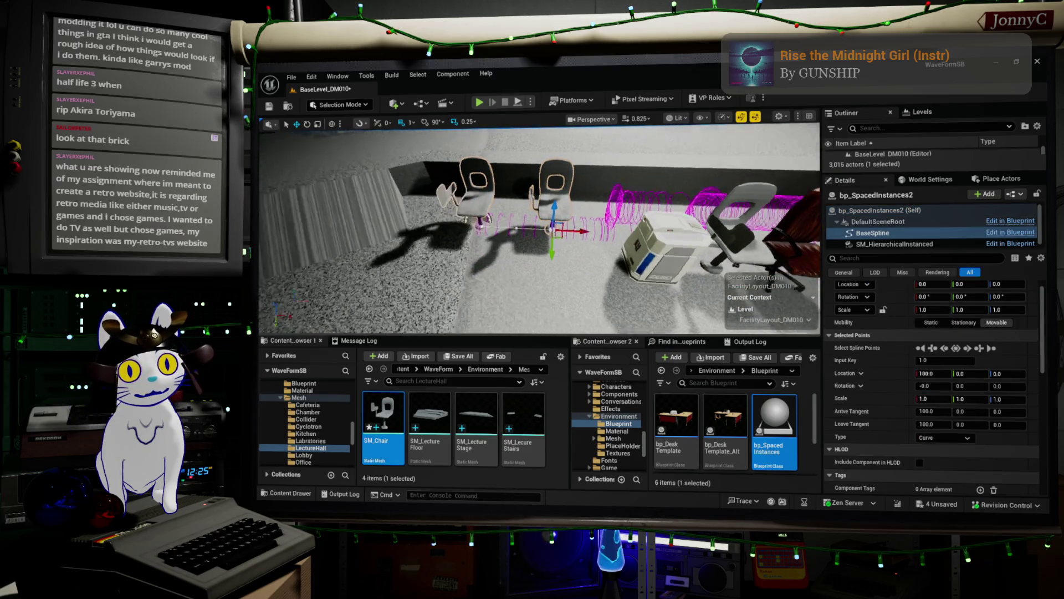
Drag the spline end point outward to fit more chairs and frame the start point
left_click_drag(488, 227, 696, 254)
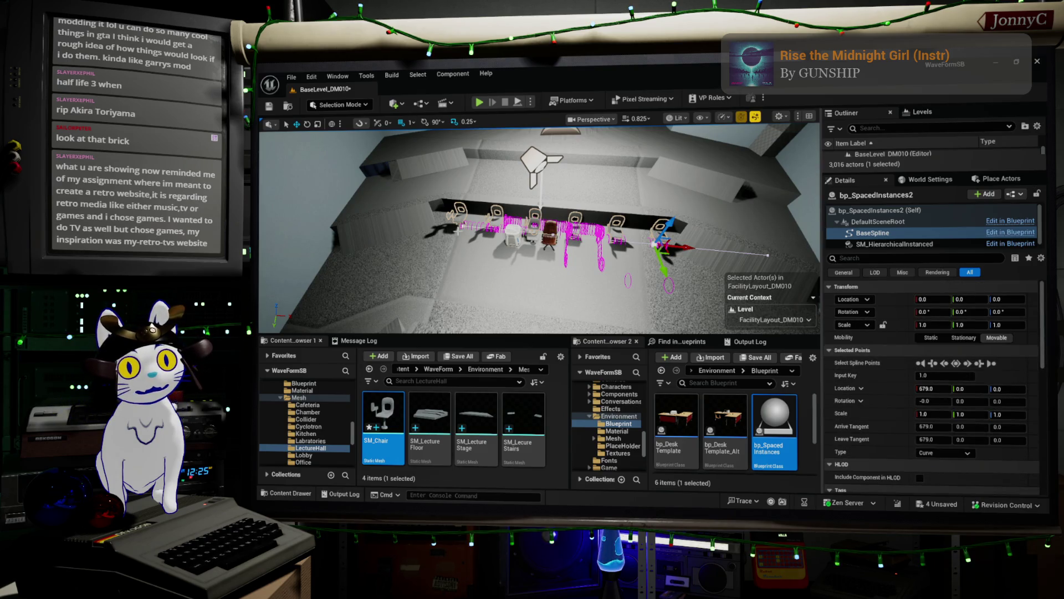
left_click(461, 224)
key("f")
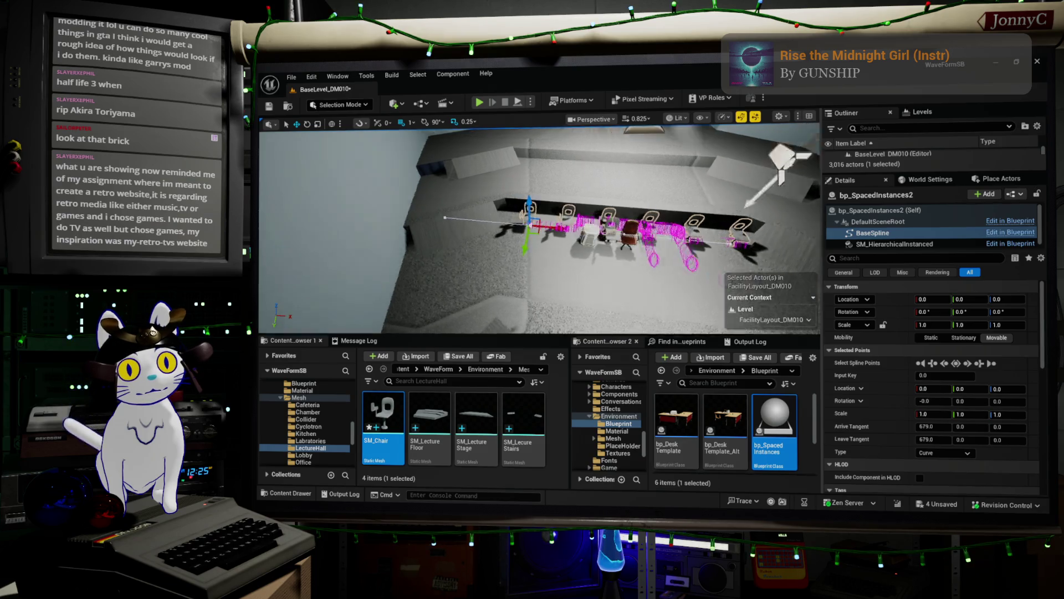
scroll(990, 310, "down", 3)
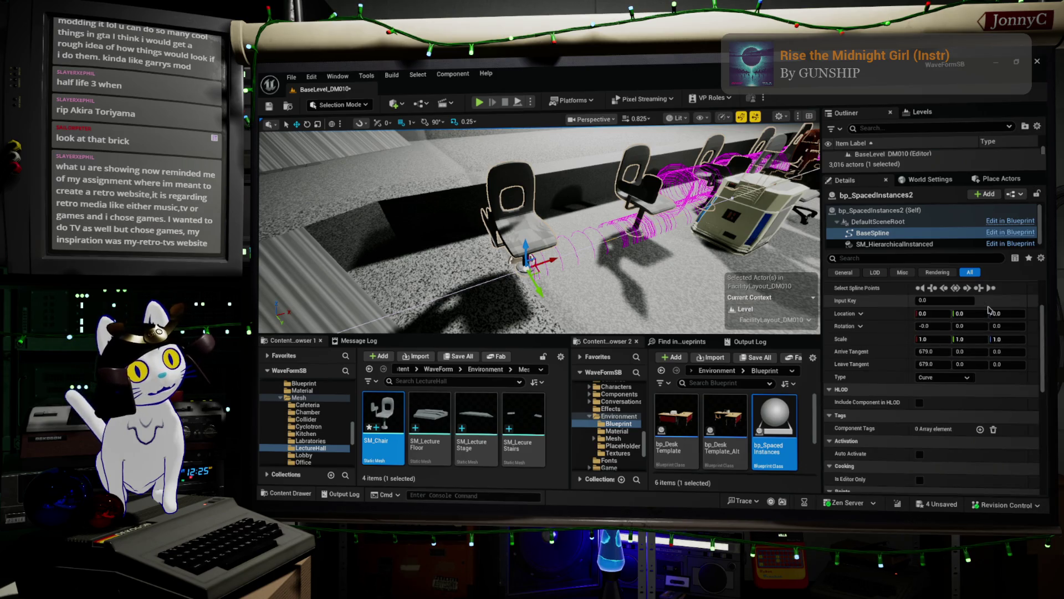
scroll(990, 310, "down", 2)
Filter Details for 'verb', collapse Selected Points, and select bp_SpacedInstances2 (Self)
left_click(951, 258)
type("verb")
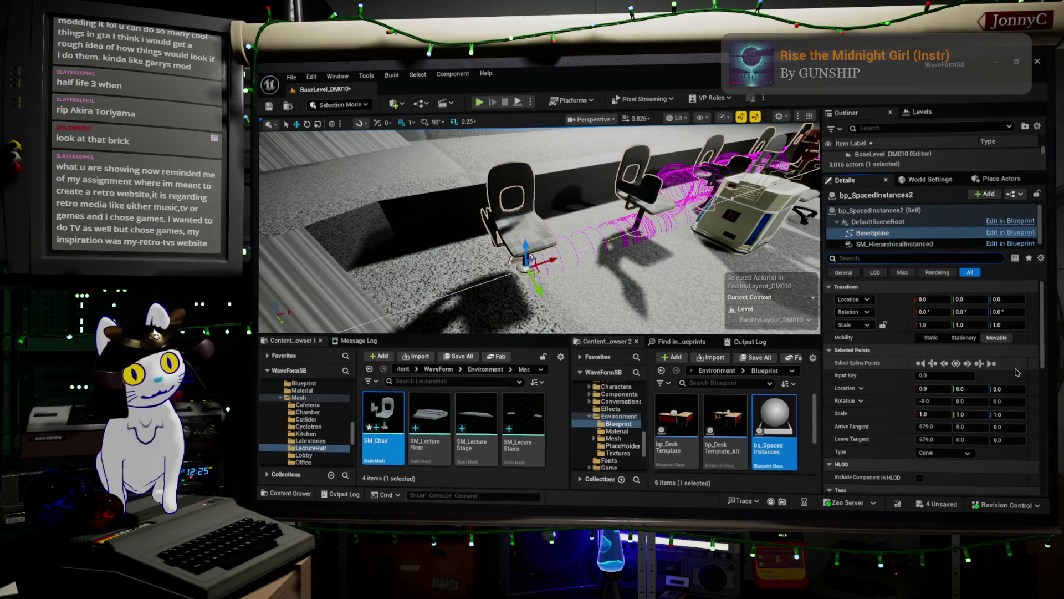
scroll(1018, 372, "down", 3)
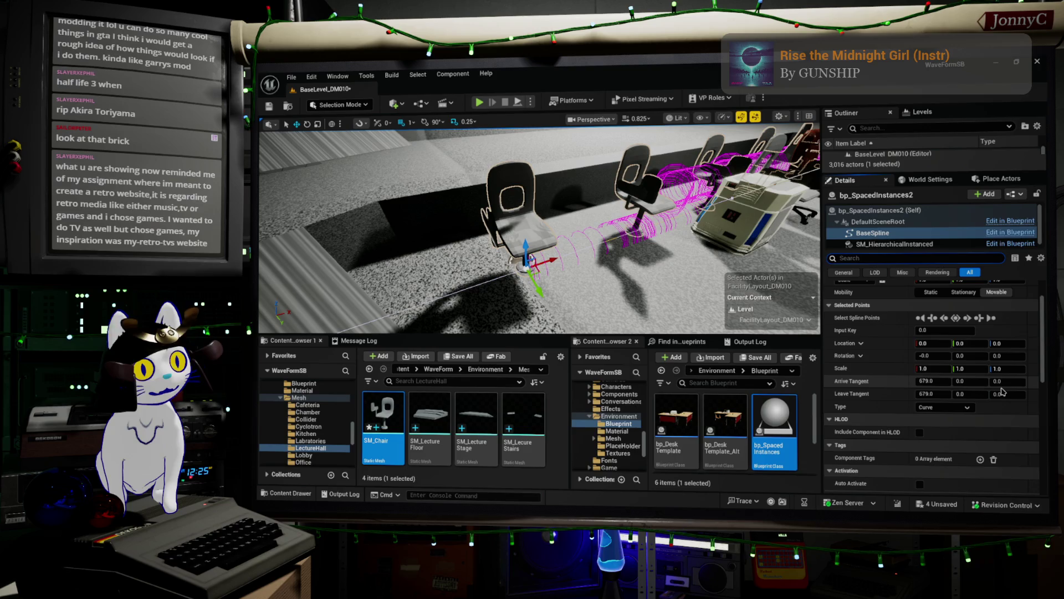
scroll(1002, 391, "down", 1)
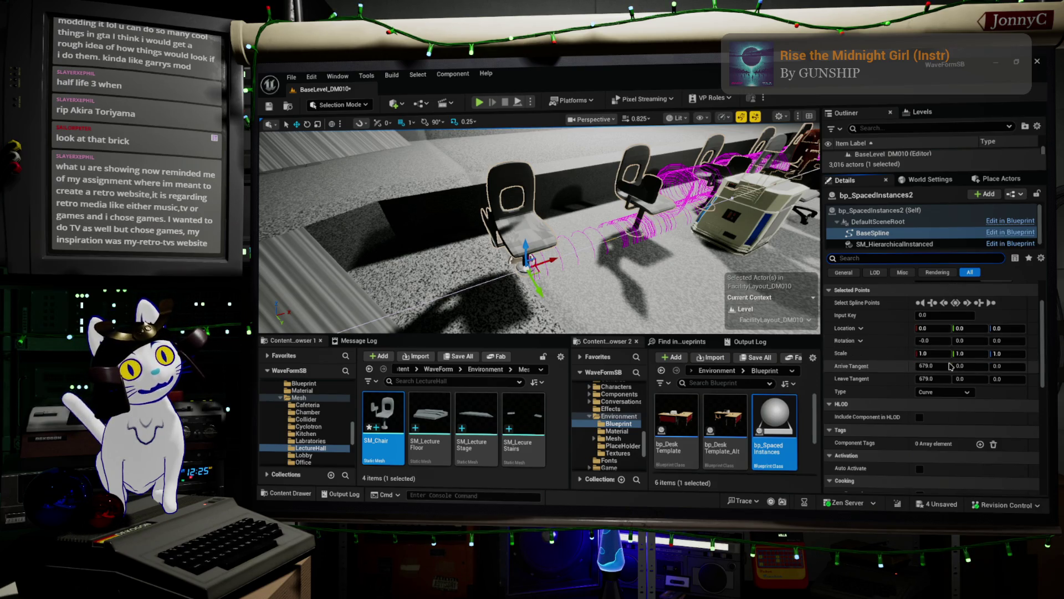
scroll(941, 351, "up", 2)
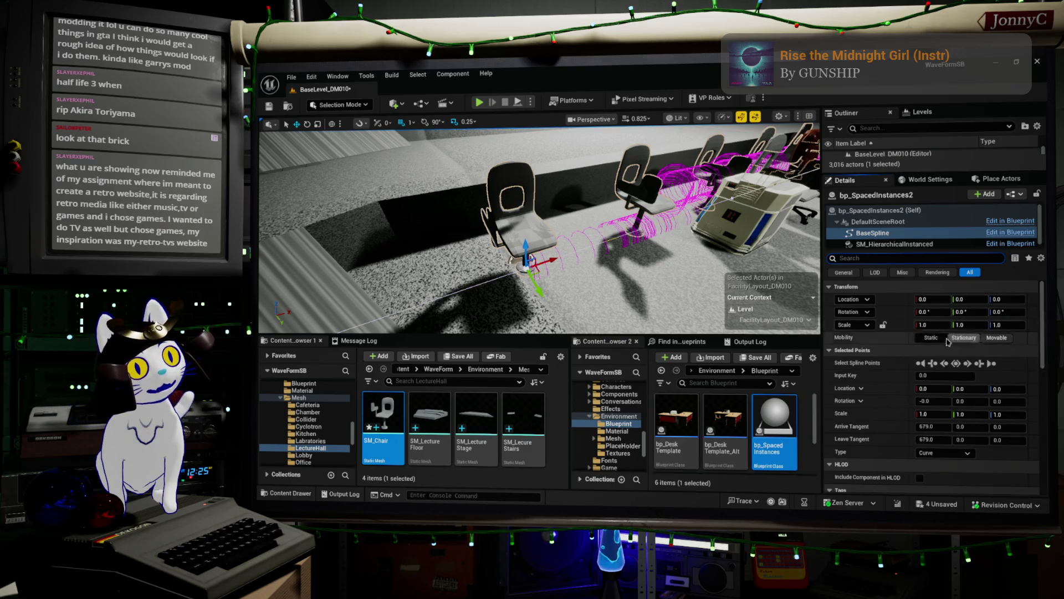
left_click(837, 352)
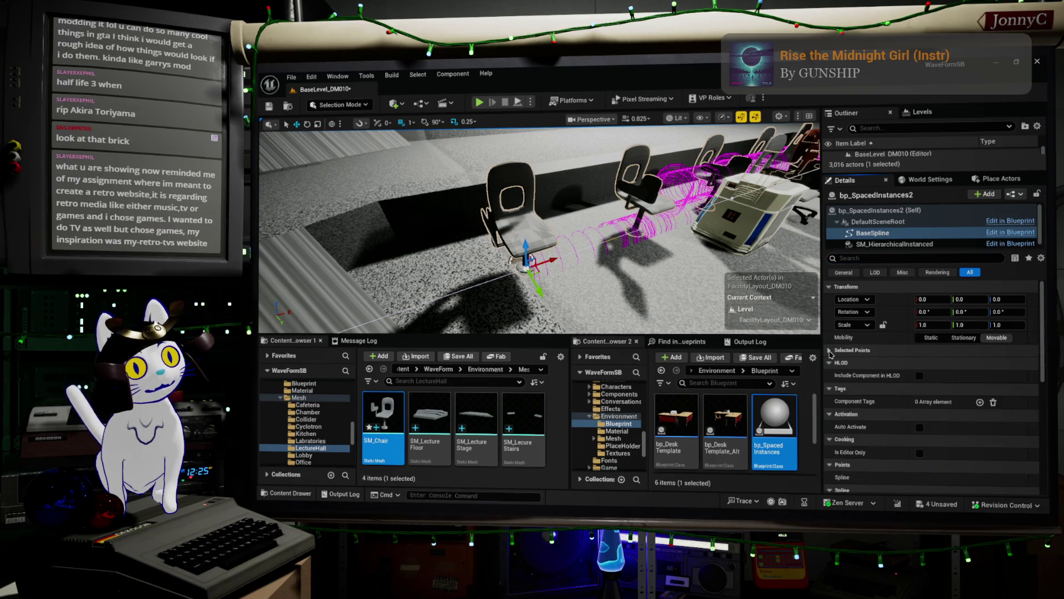
left_click(862, 211)
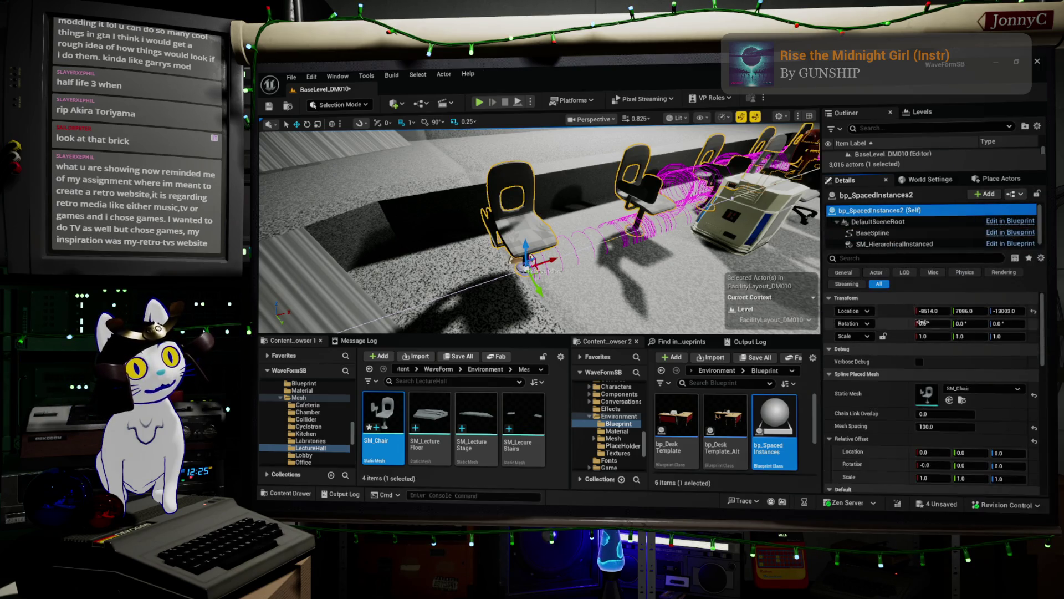
Tighten the chair row's Mesh Spacing, trying 100 and 700 before settling on 70
left_click_drag(949, 412, 923, 412)
left_click(939, 410)
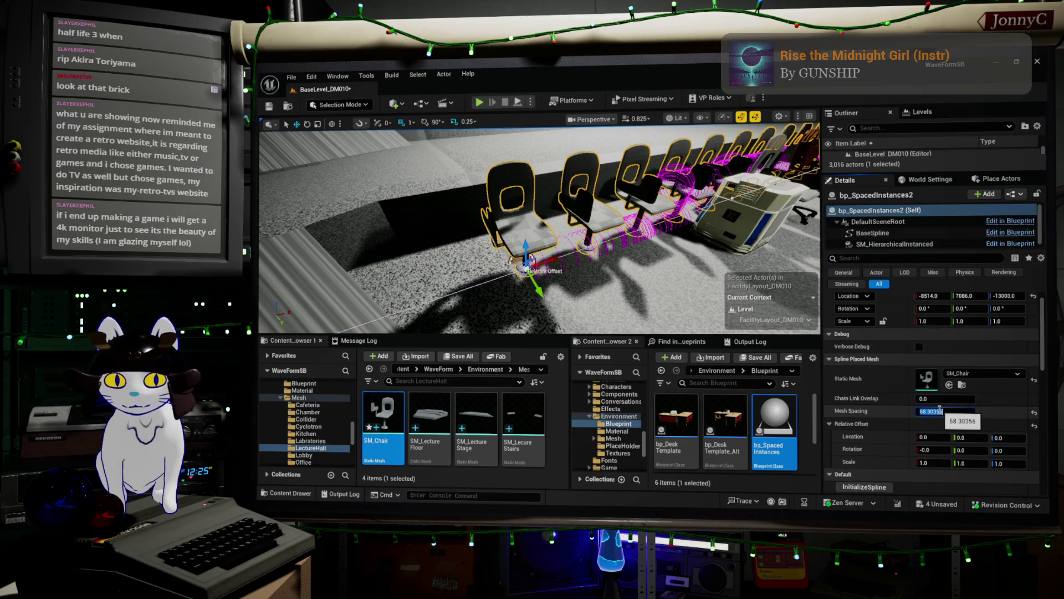
type("0")
double_click(954, 411)
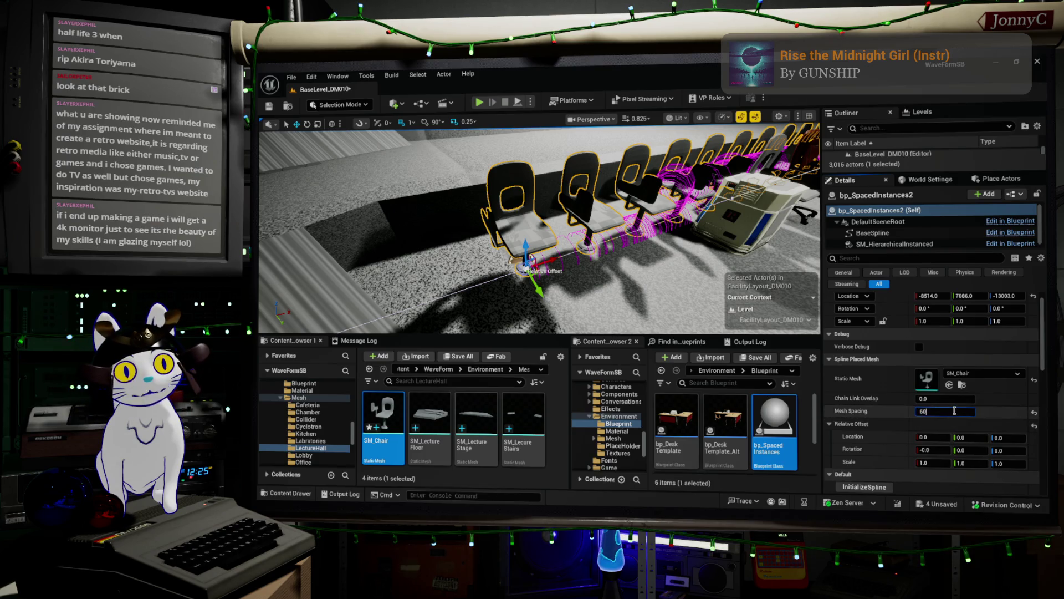
key("Home")
type("1")
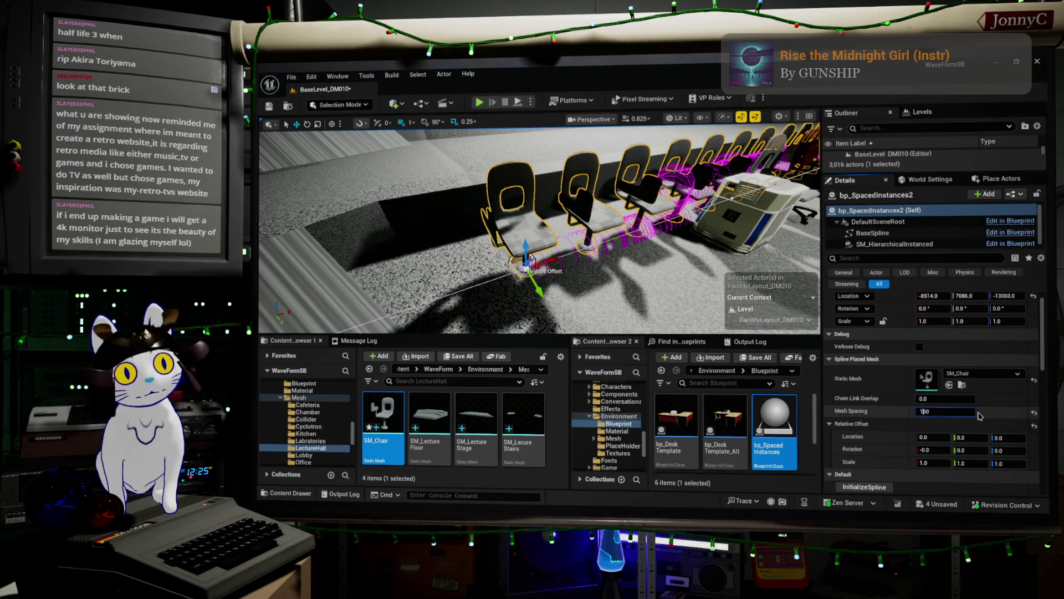
key("Return")
key("f")
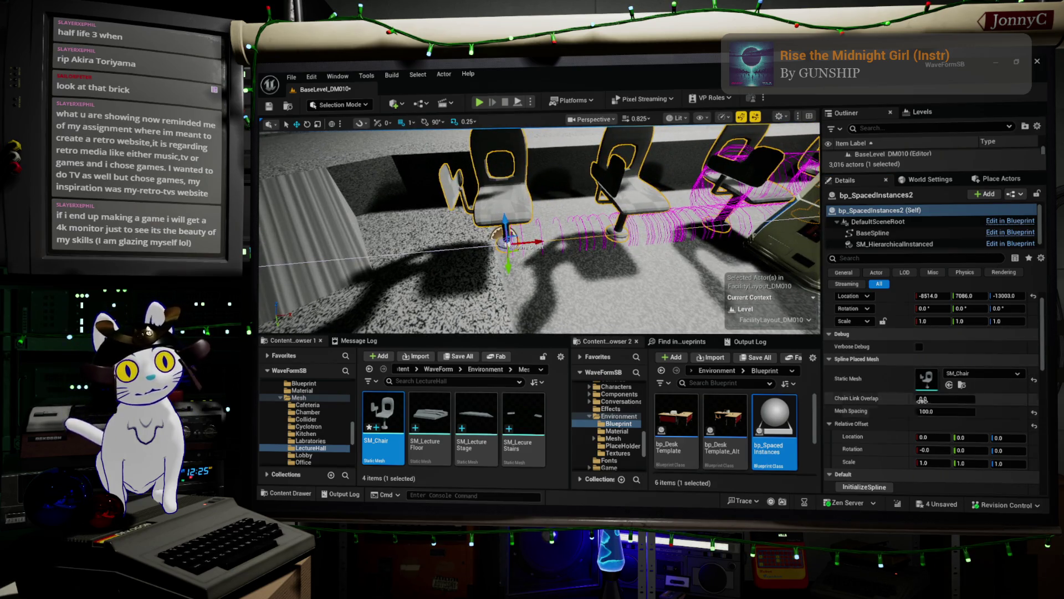
left_click(926, 411)
left_click_drag(926, 412, 876, 411)
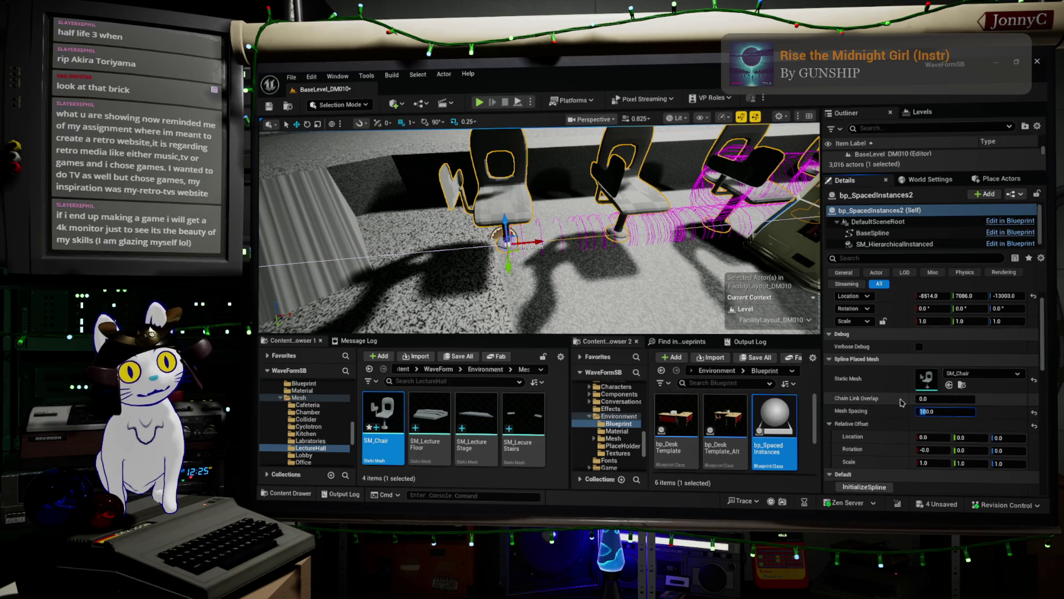
type("70")
type("700")
key("Return")
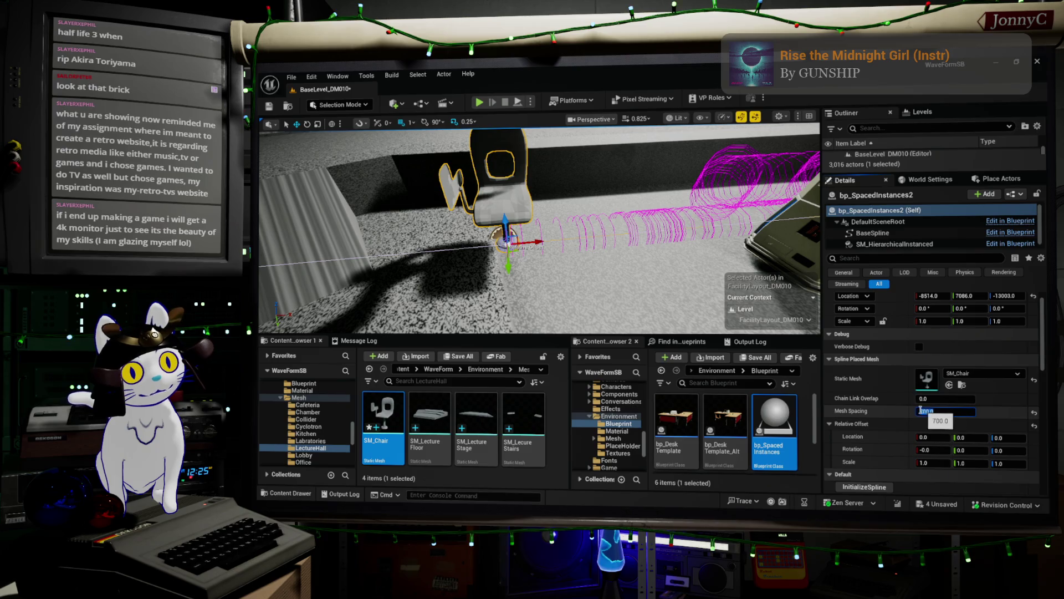
left_click(926, 411)
type("70")
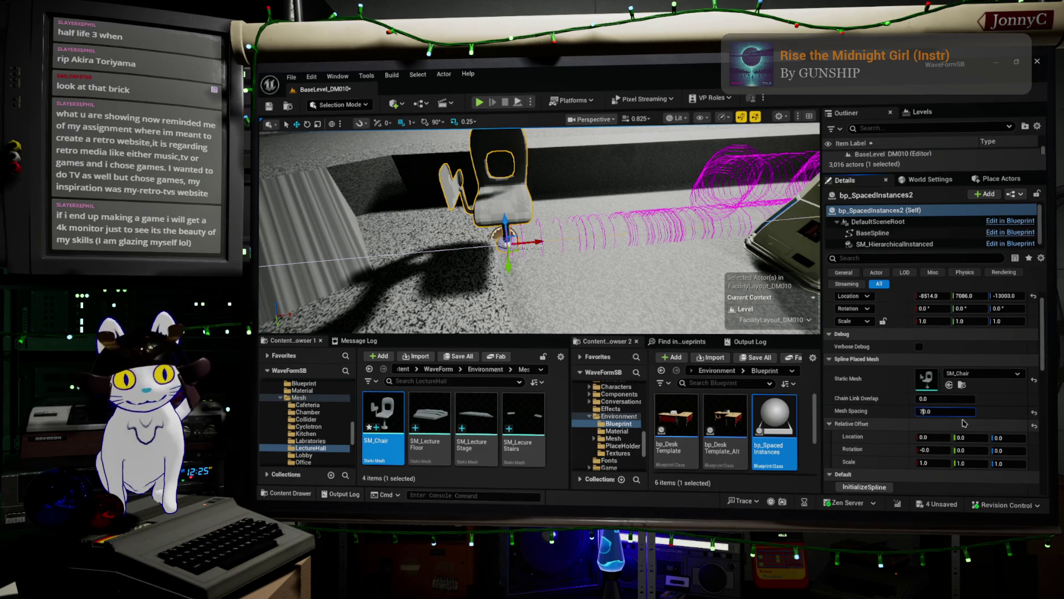
key("Return")
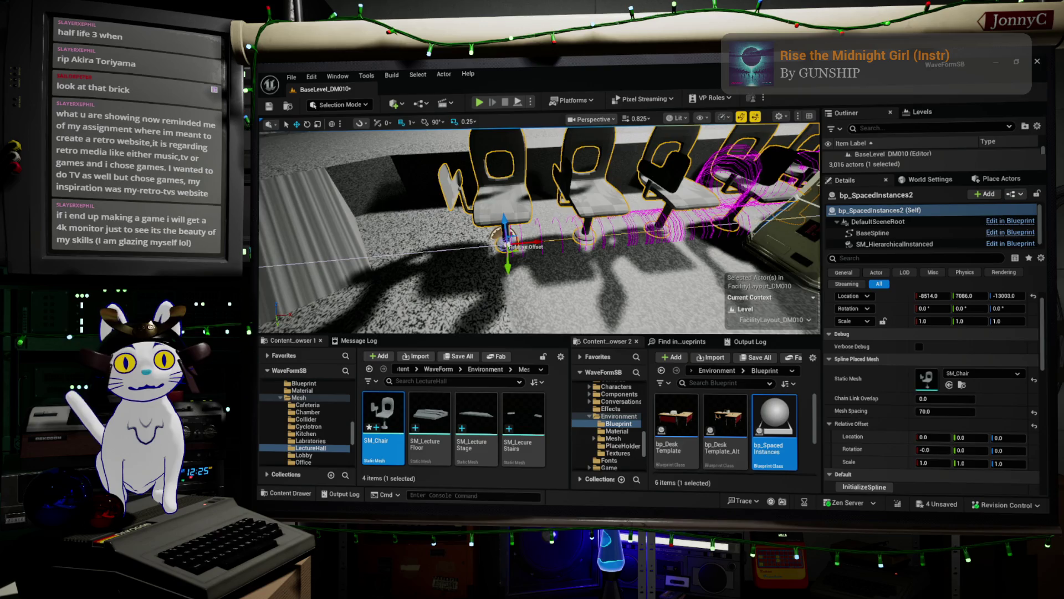
Fly around the chair row to a wide hall view, then open the bp_SpacedInstances blueprint
key("a")
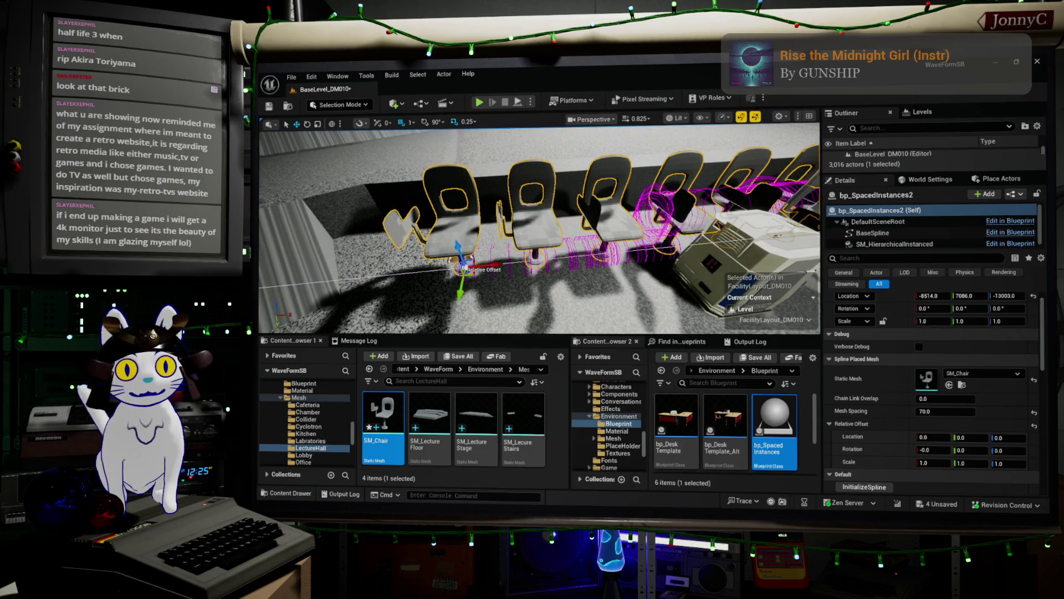
key("s")
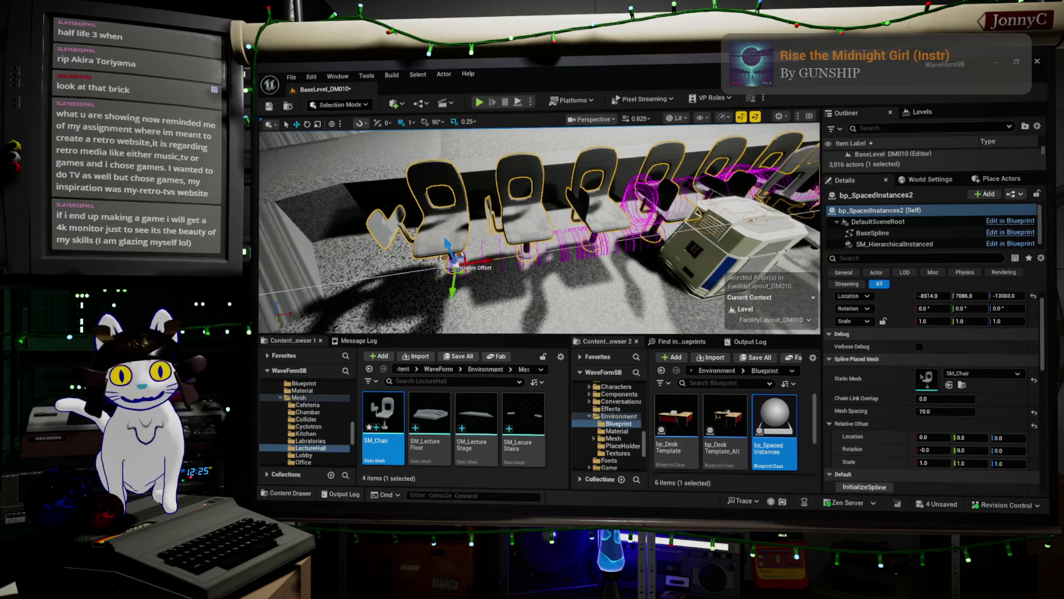
key("w")
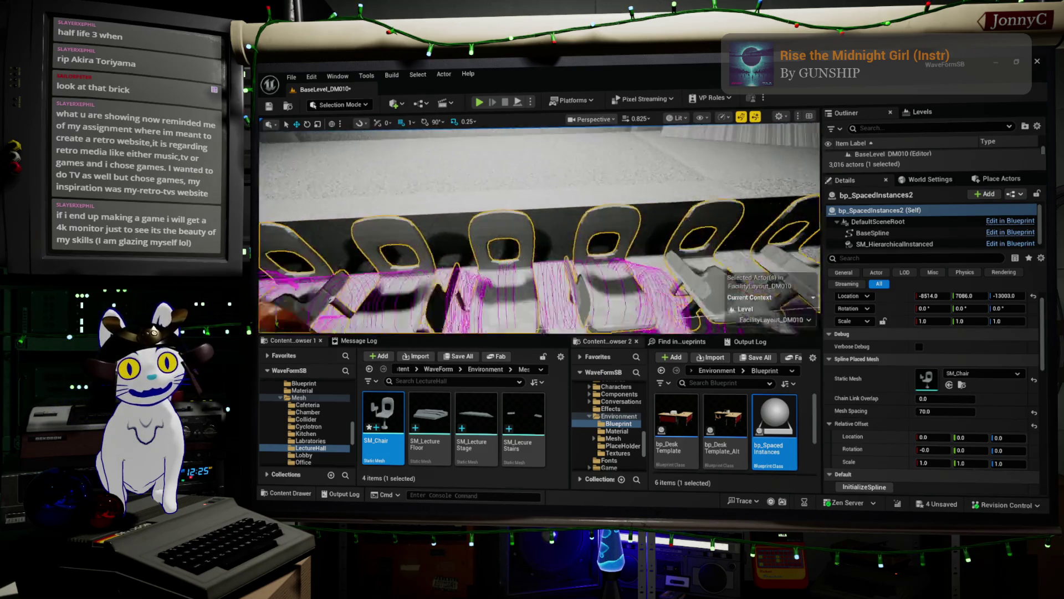
key("w")
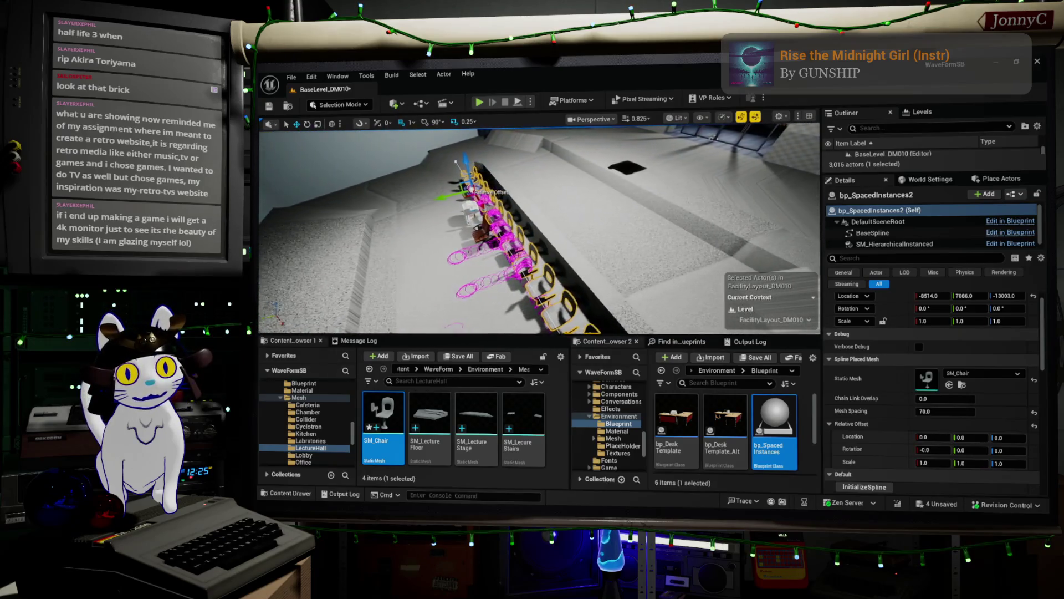
key("w")
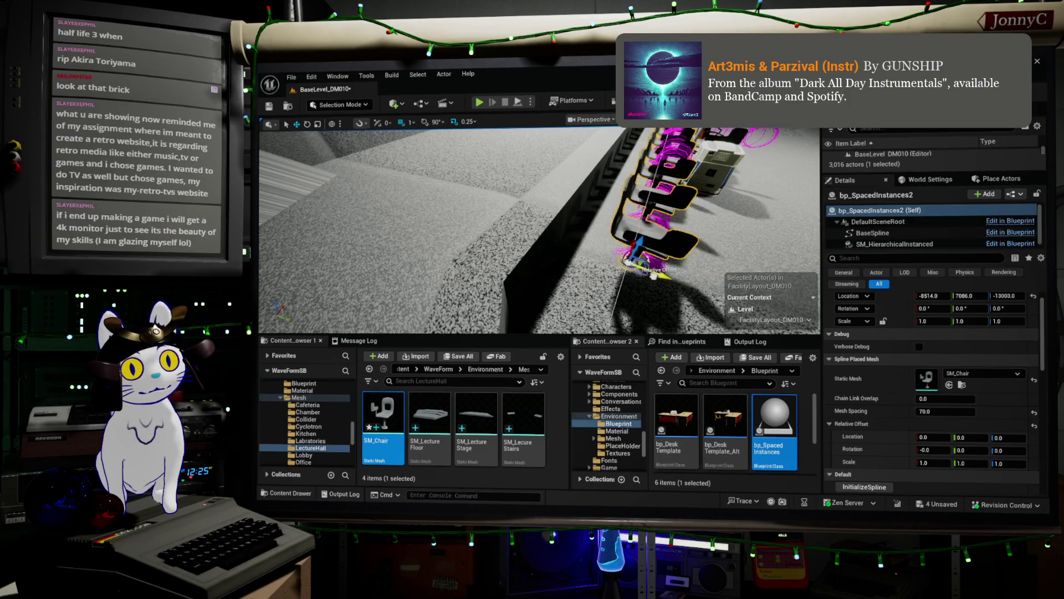
key("s")
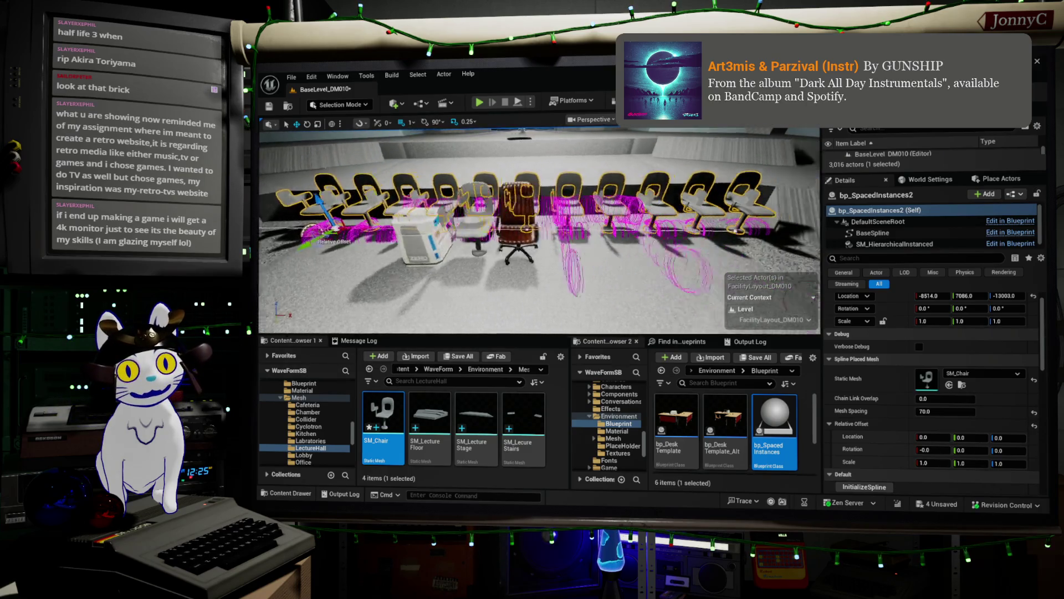
key("d")
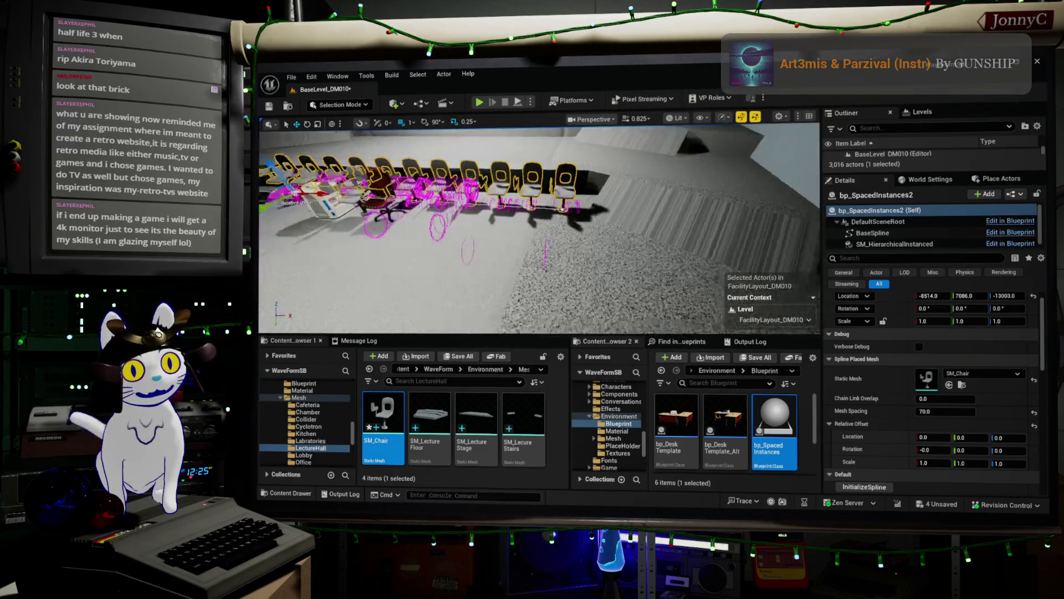
key("w")
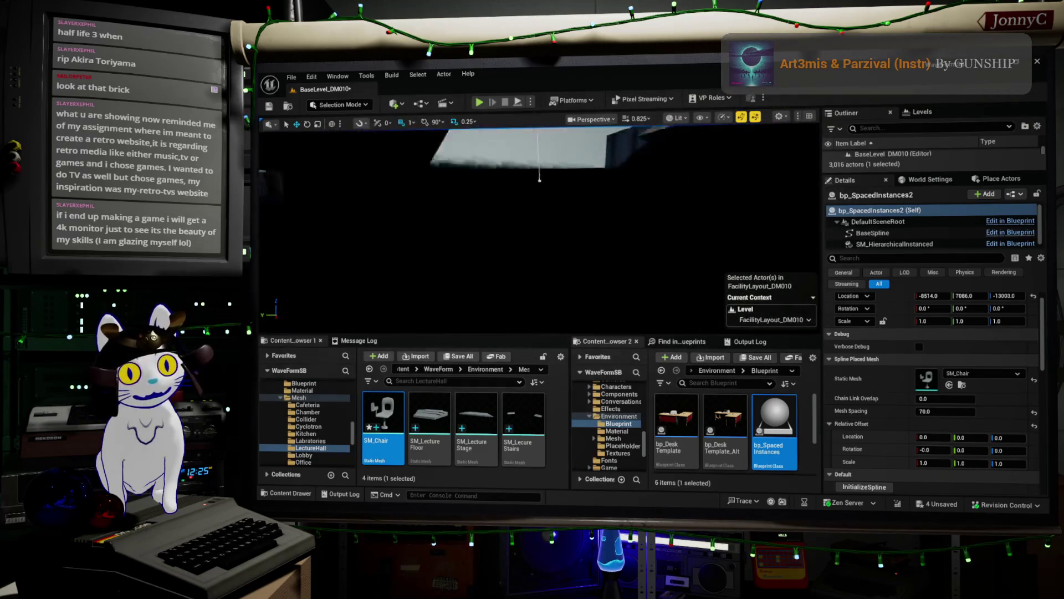
key("s")
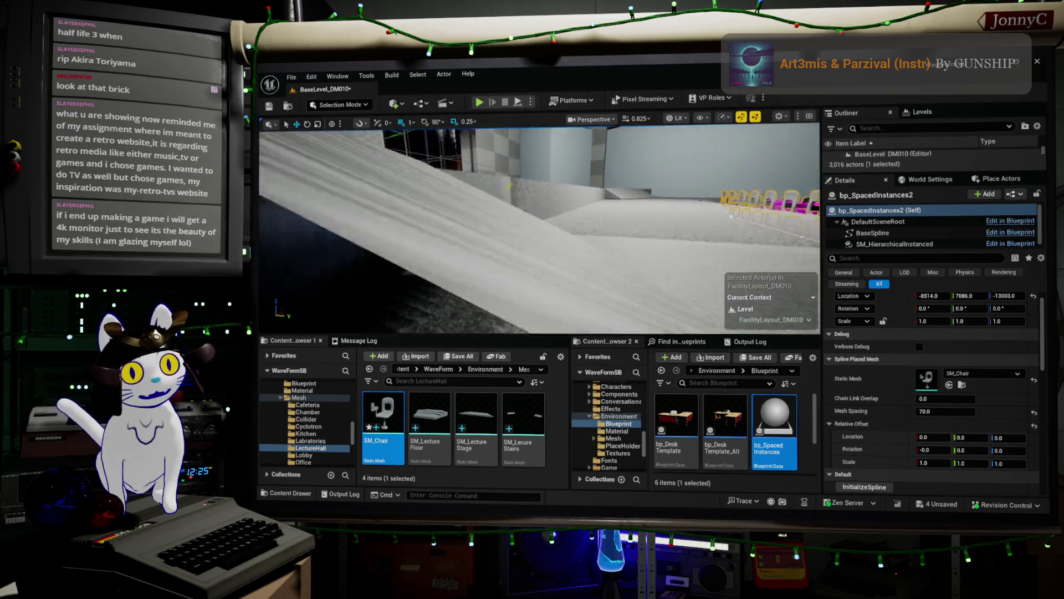
key("w")
left_click_drag(582, 273, 582, 272)
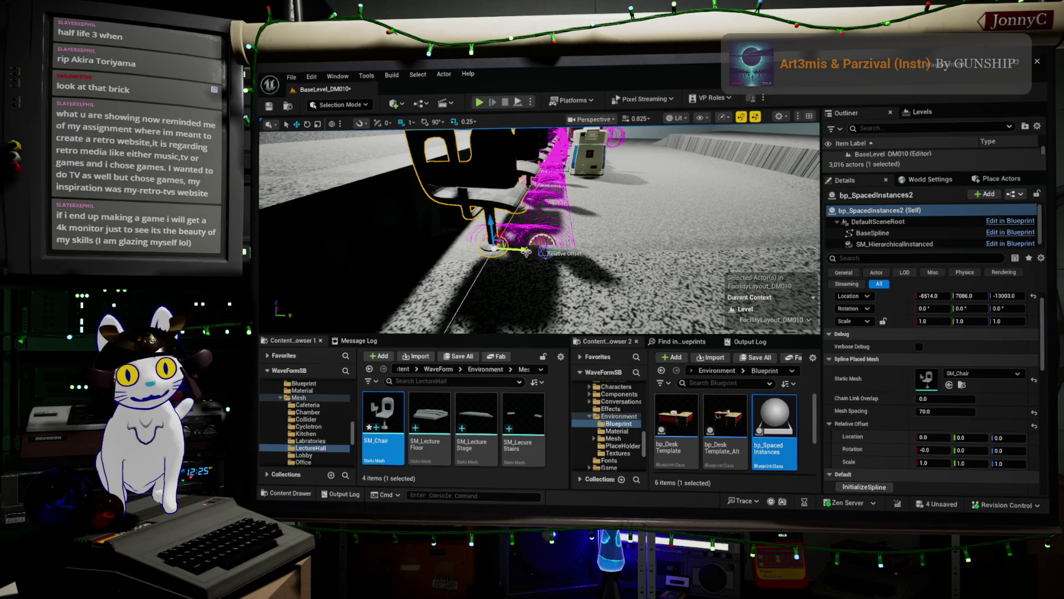
key("s")
key("f")
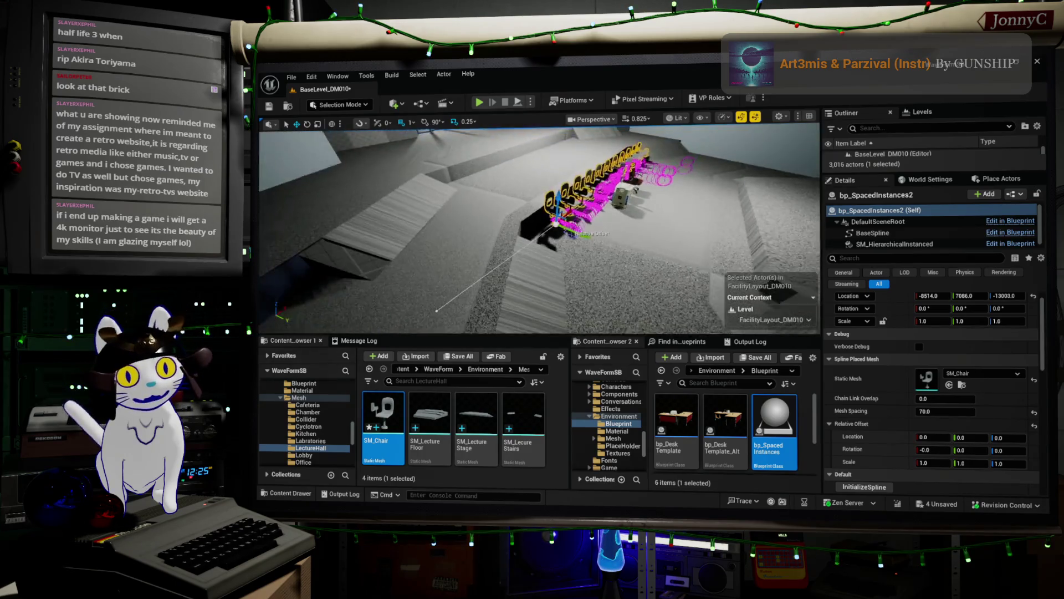
key("w")
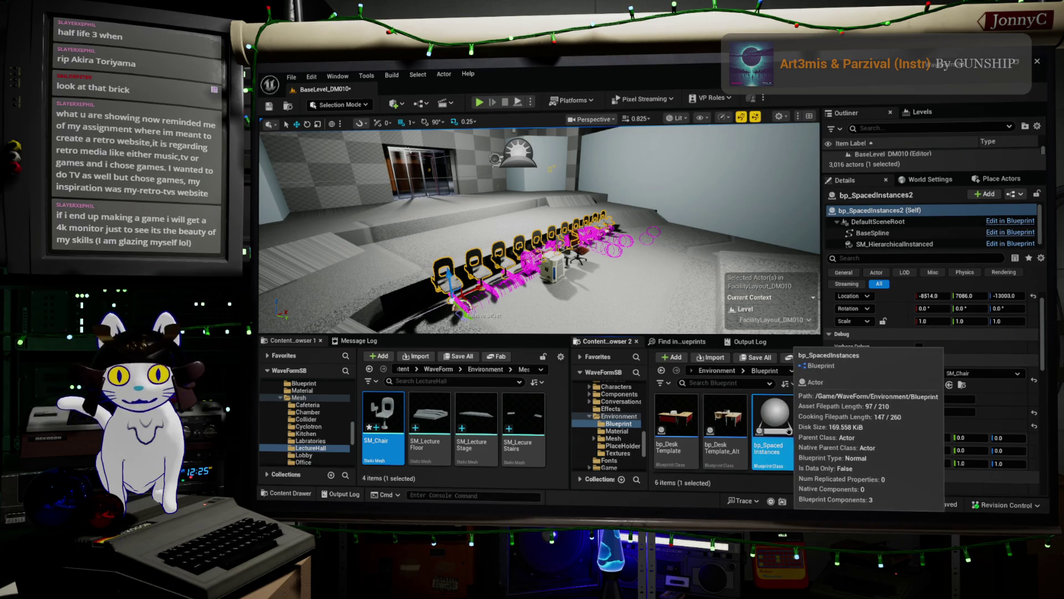
double_click(779, 430)
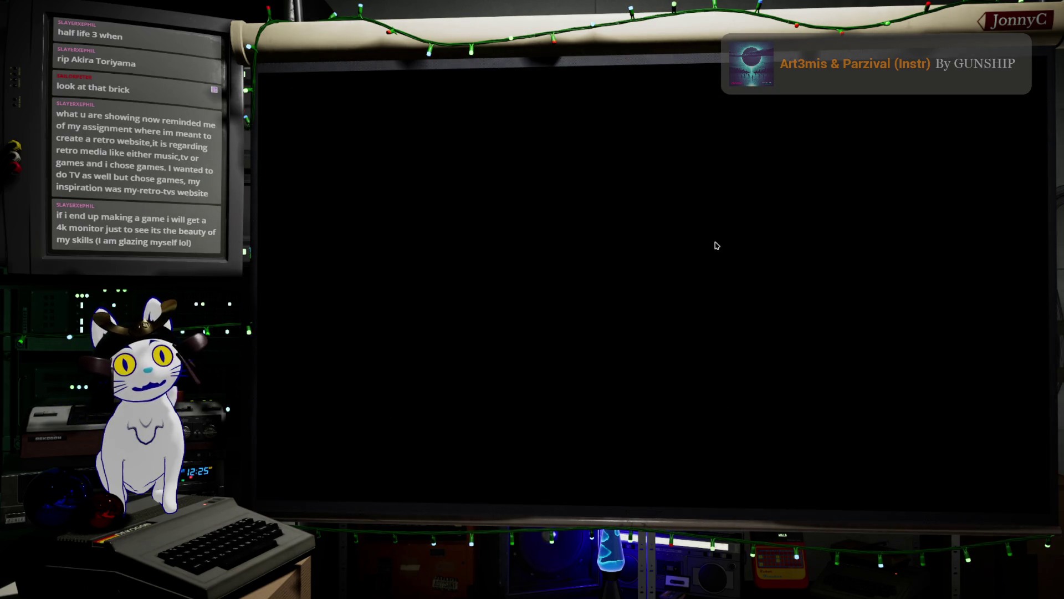
In bp_SpacedInstances, rename the Boolean variable VerboseDebug to Verbose in the Details panel
scroll(717, 199, "down", 5)
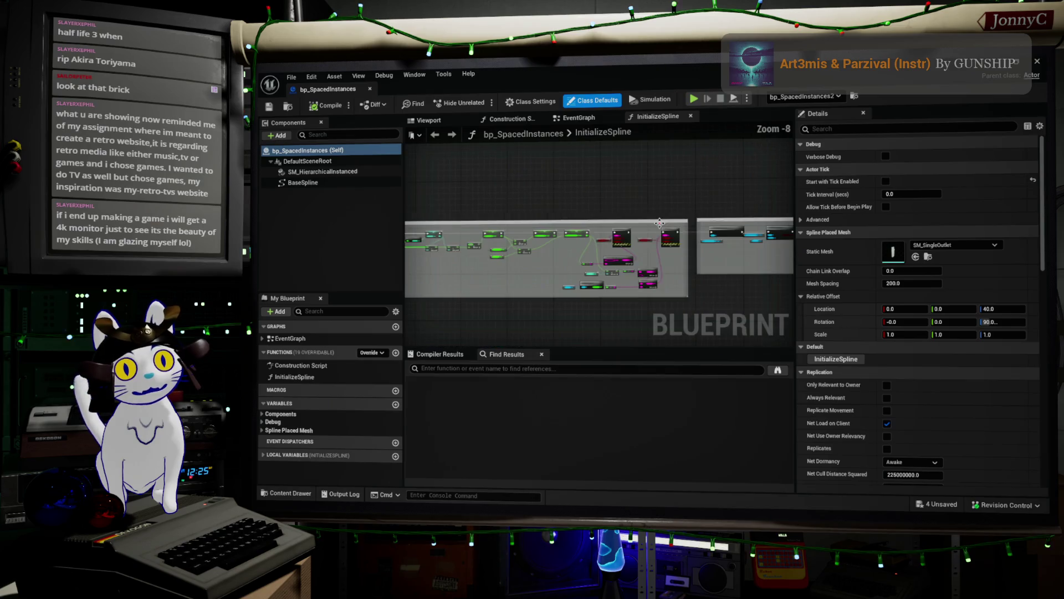
scroll(604, 268, "up", 10)
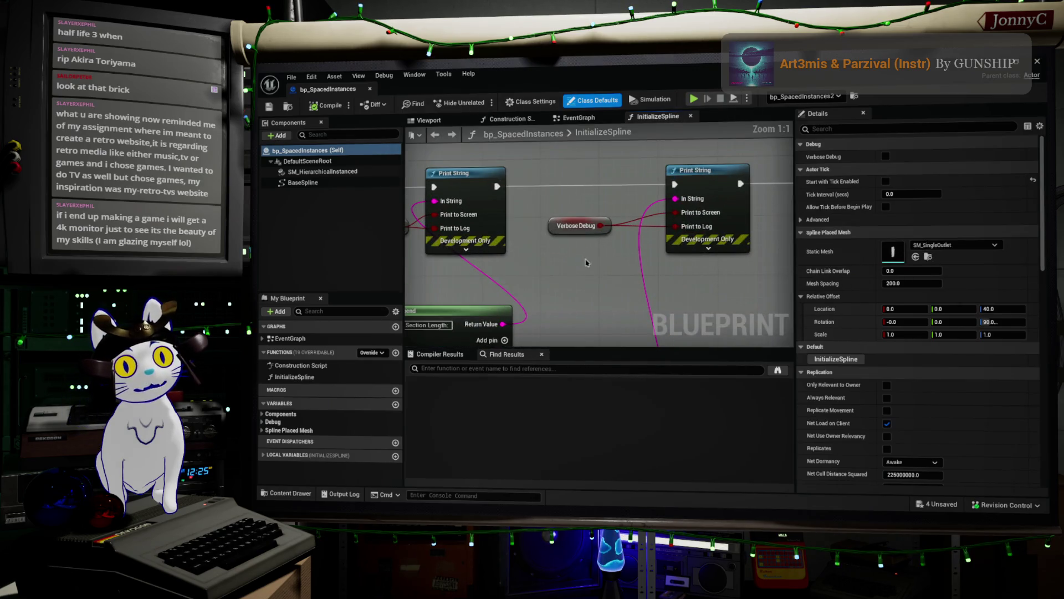
left_click_drag(605, 268, 710, 277)
left_click(709, 244)
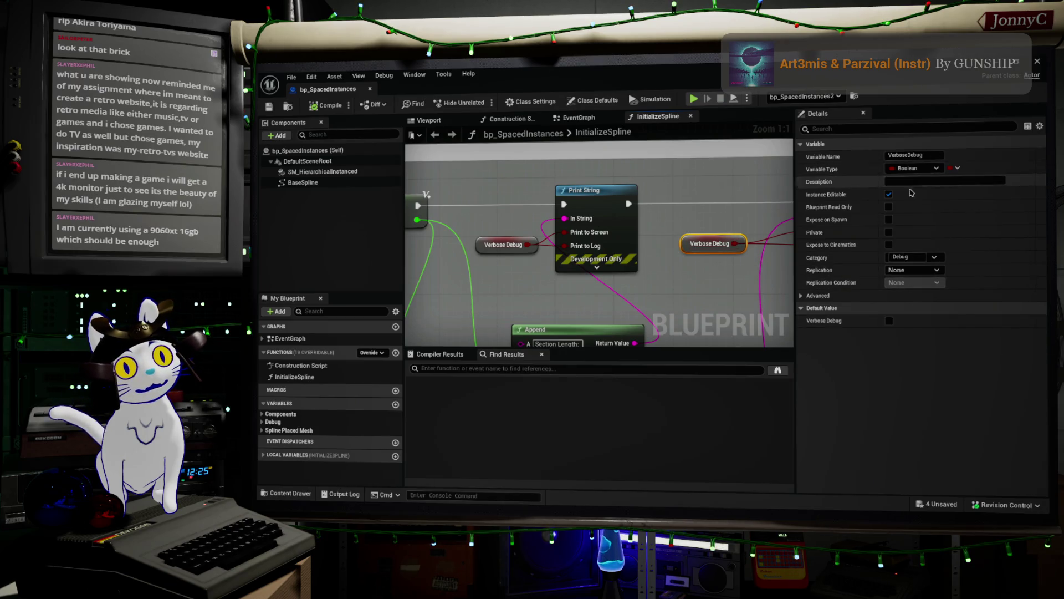
scroll(655, 291, "down", 1)
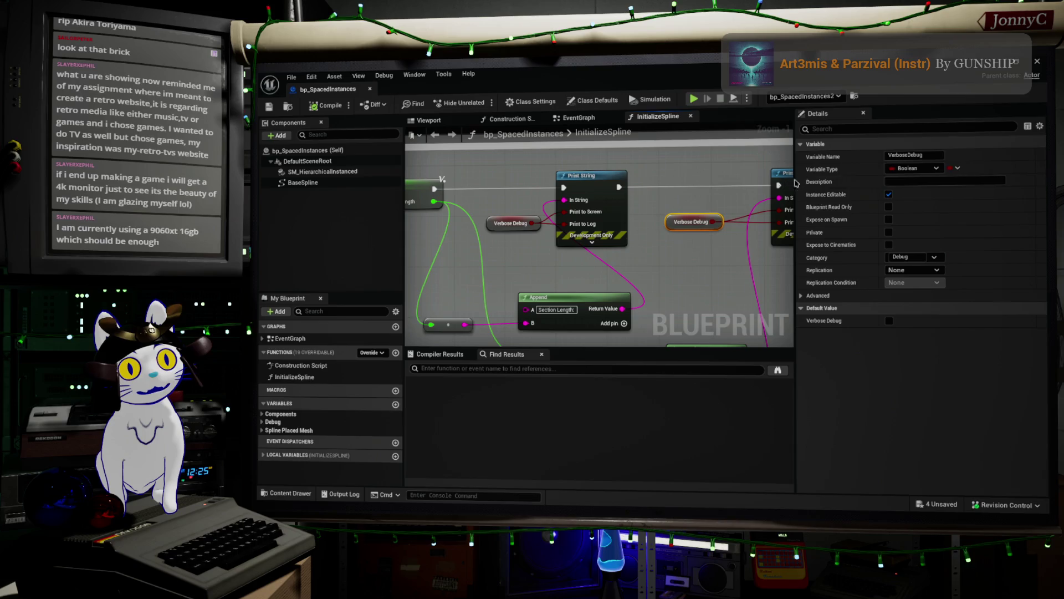
left_click(910, 154)
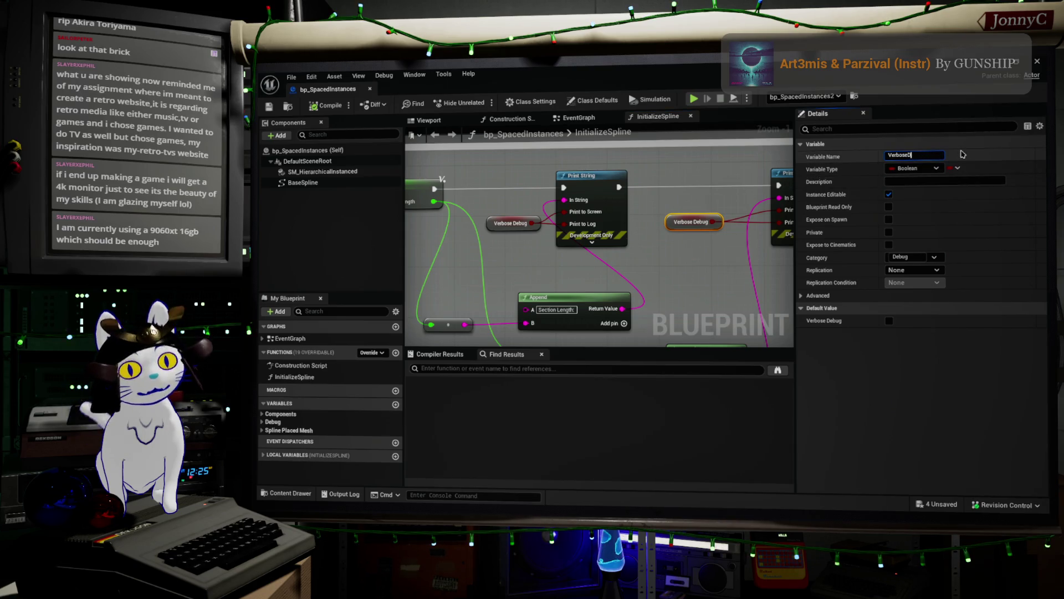
key("Return")
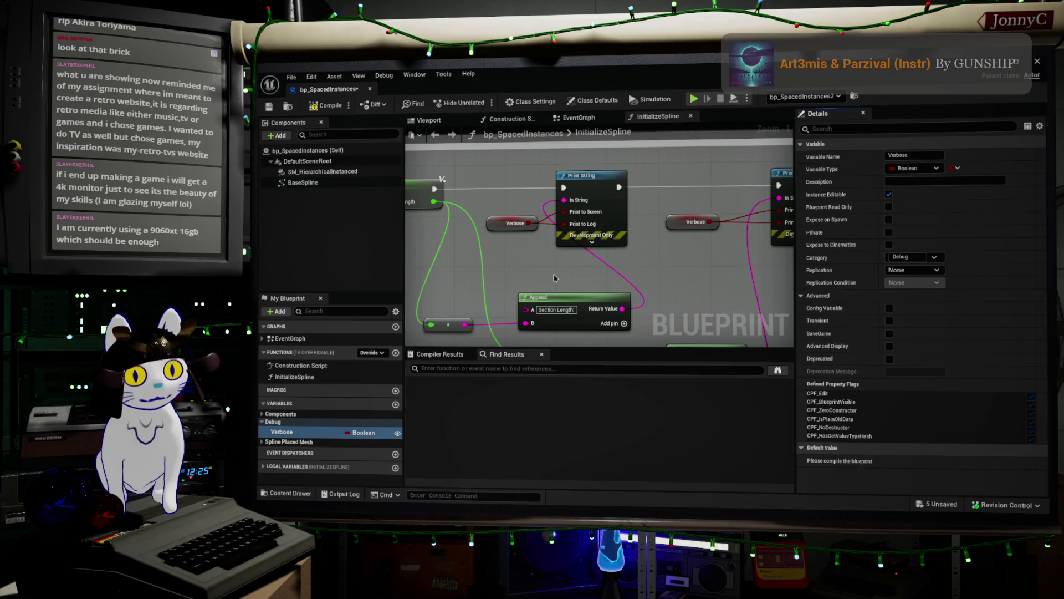
Pan around the graph and box-select the Append node and then the lower row of nodes
left_click_drag(554, 277, 561, 274)
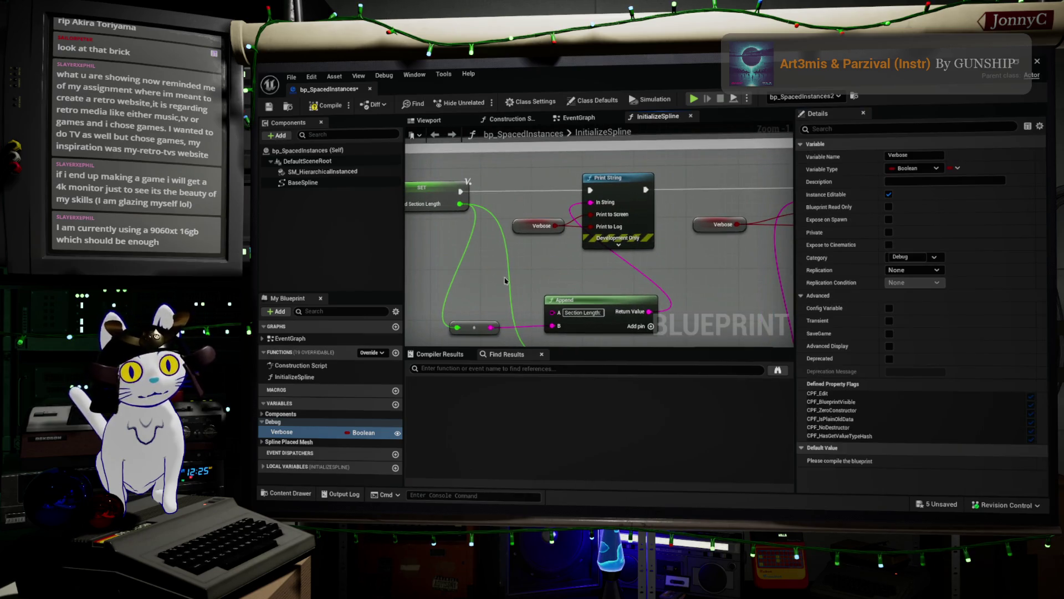
mouse_move(488, 305)
left_mouse_down()
mouse_move(587, 343)
mouse_move(610, 341)
left_mouse_up()
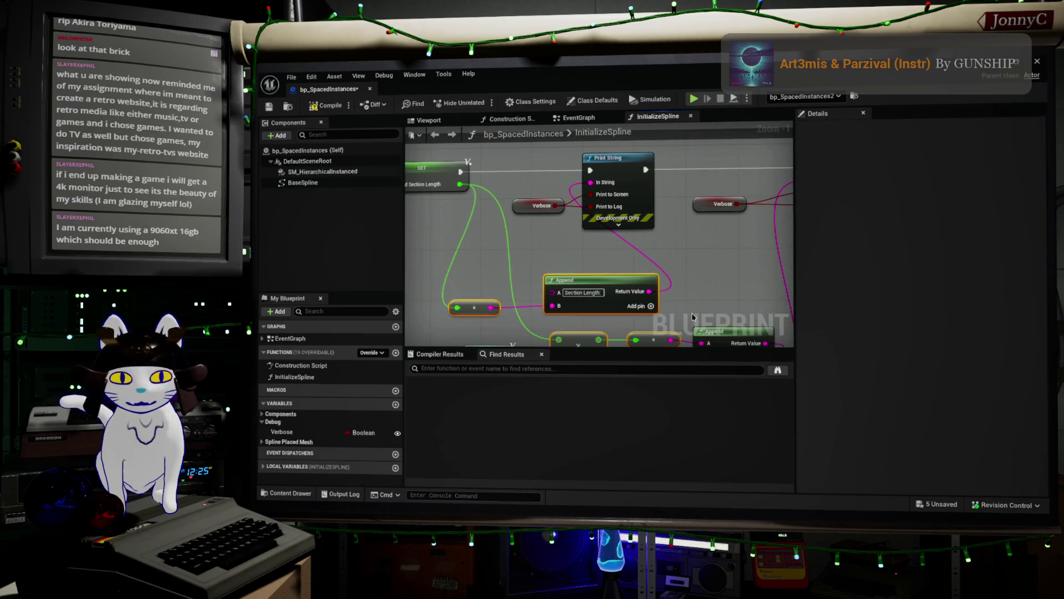
scroll(701, 287, "down", 1)
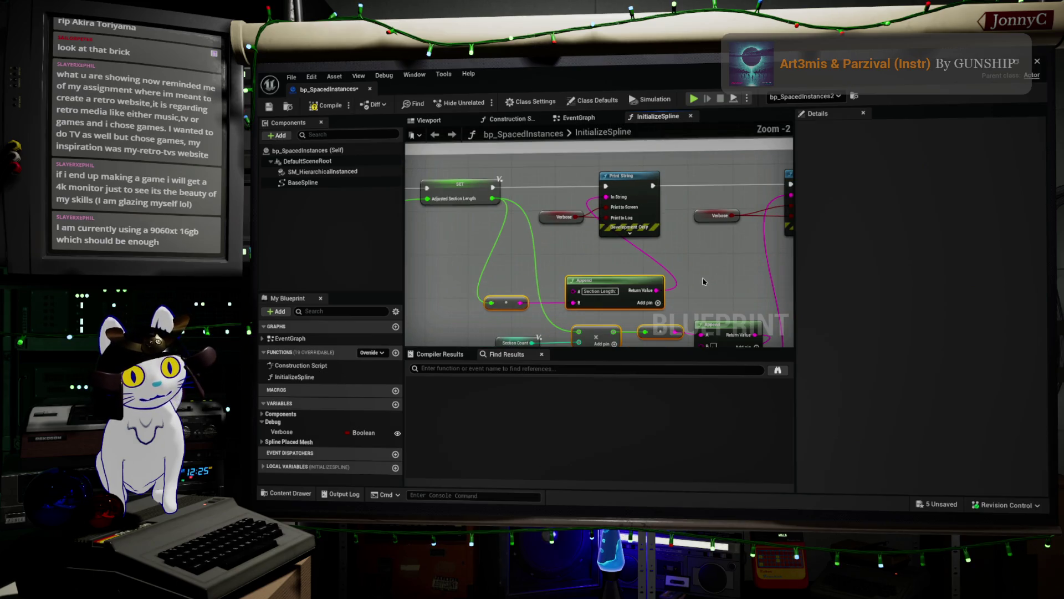
left_click_drag(701, 288, 696, 299)
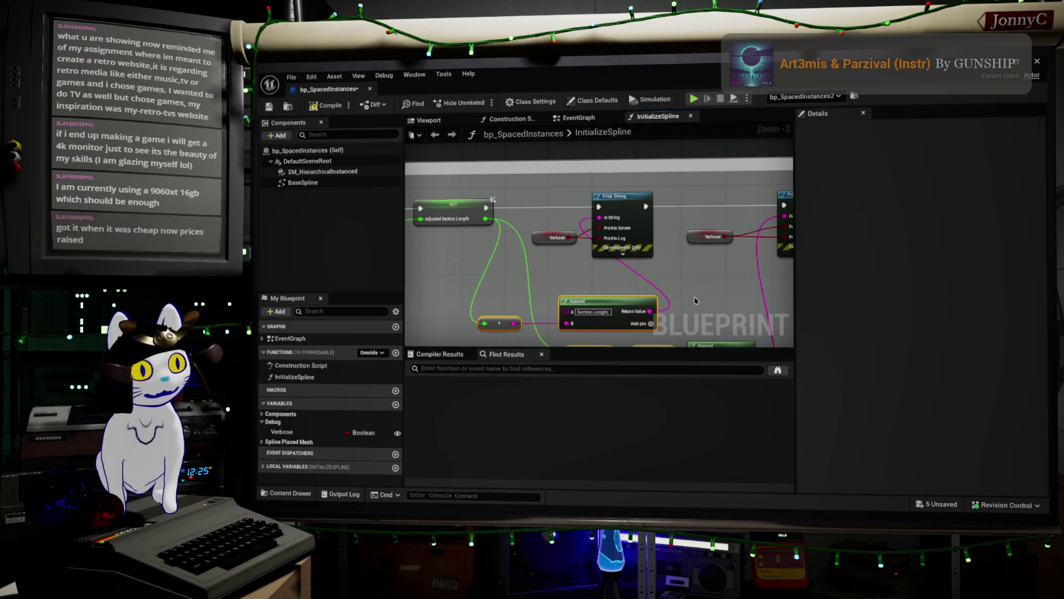
mouse_move(697, 298)
left_mouse_down()
mouse_move(652, 276)
mouse_move(652, 234)
left_mouse_up()
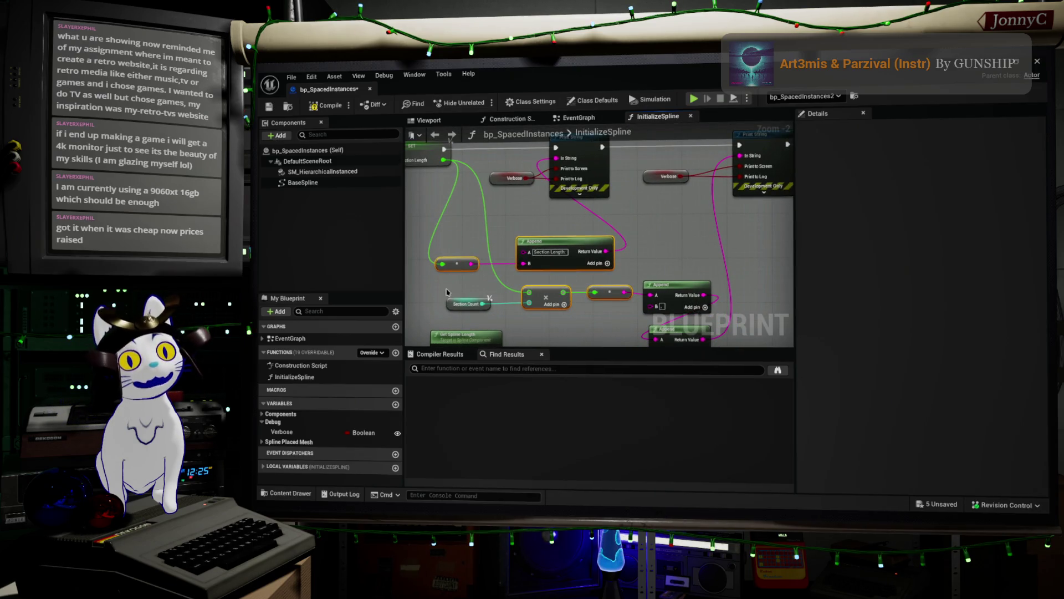
left_click_drag(452, 283, 679, 308)
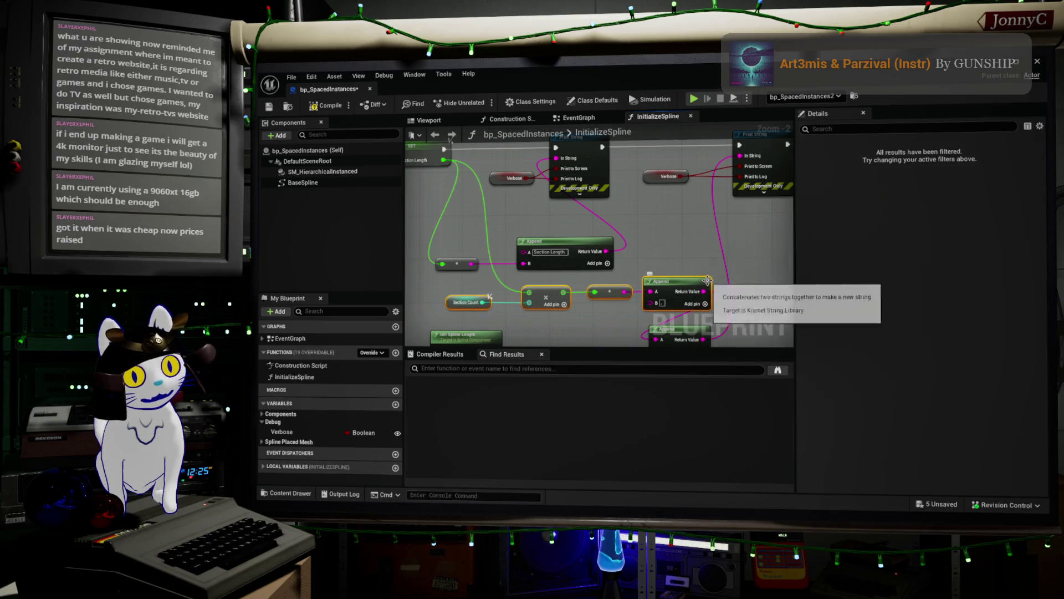
scroll(645, 326, "down", 6)
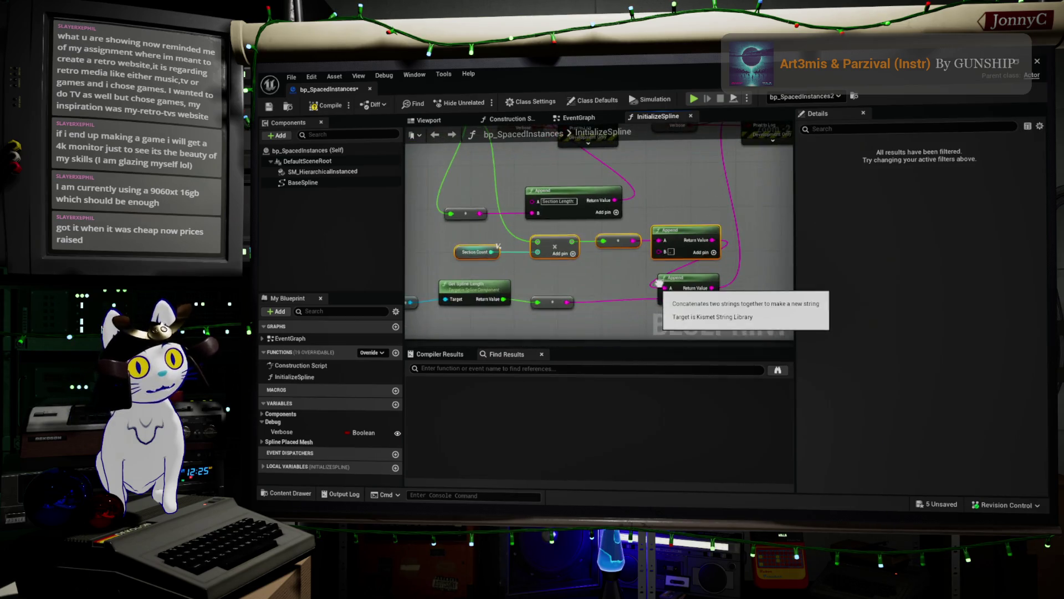
scroll(650, 283, "up", 2)
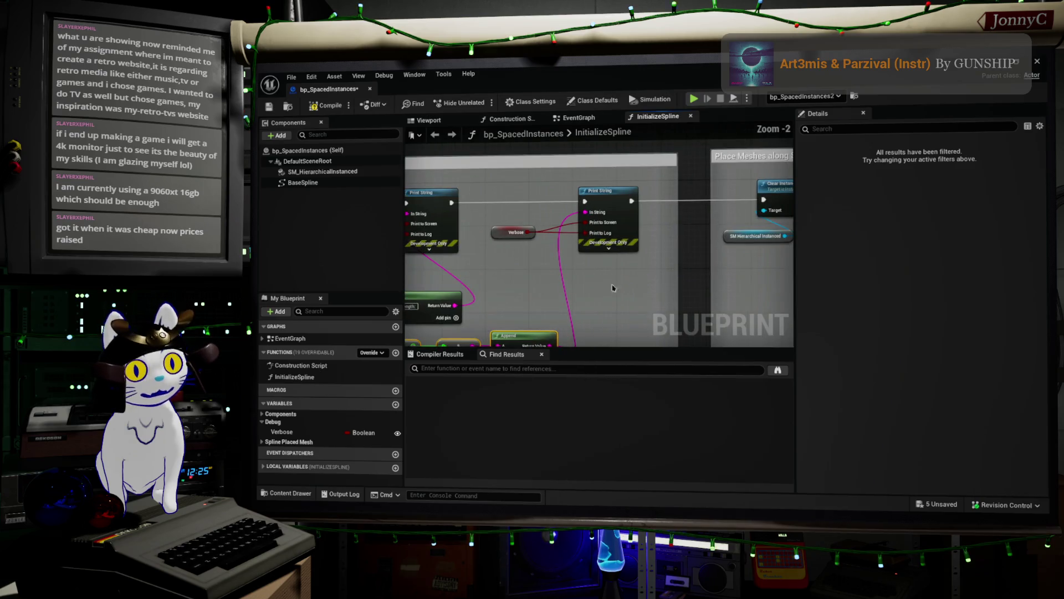
Delete the Verbose node and undo it, then float the blueprint editor over the level
left_click_drag(555, 267, 478, 203)
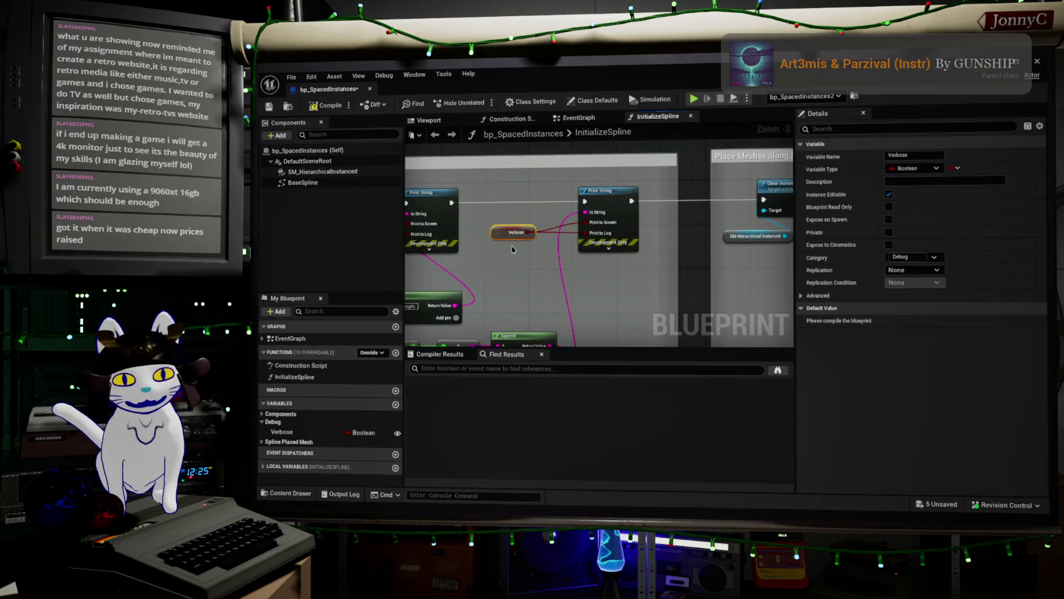
left_click_drag(540, 259, 483, 220)
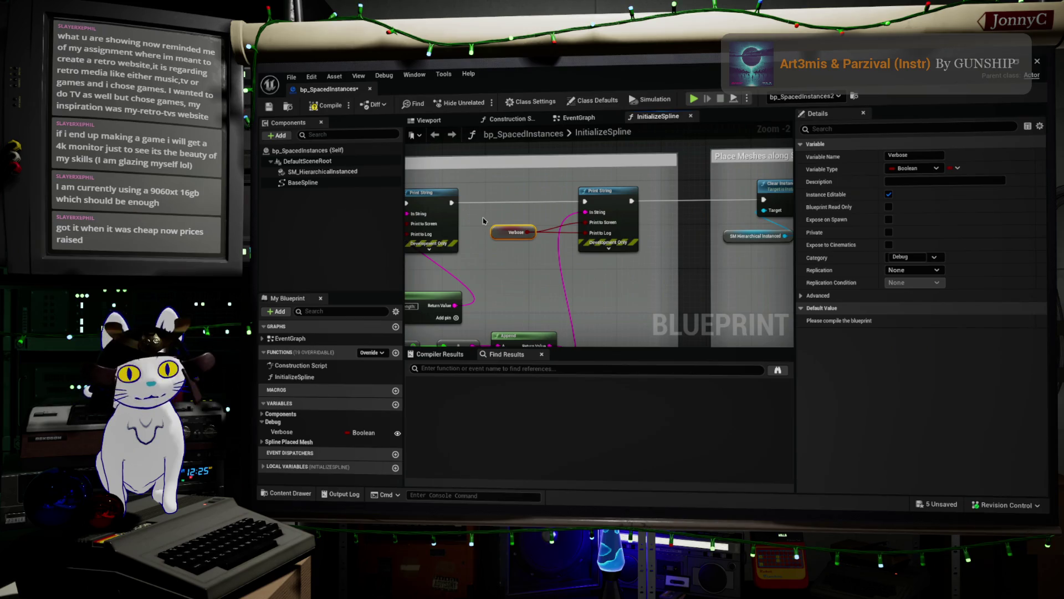
key("Delete")
key("ctrl+z")
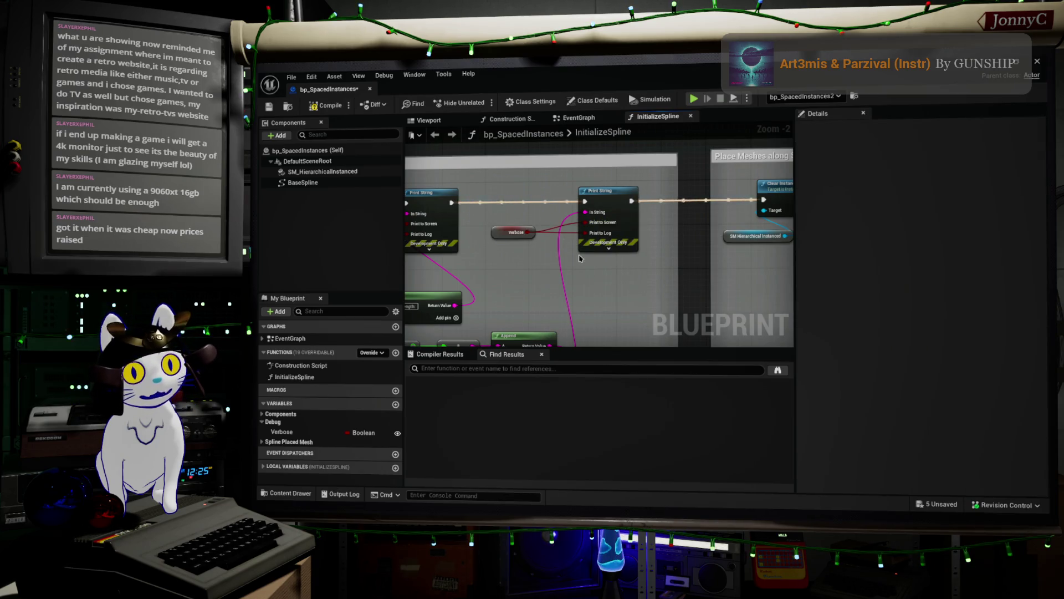
left_click_drag(560, 261, 506, 222)
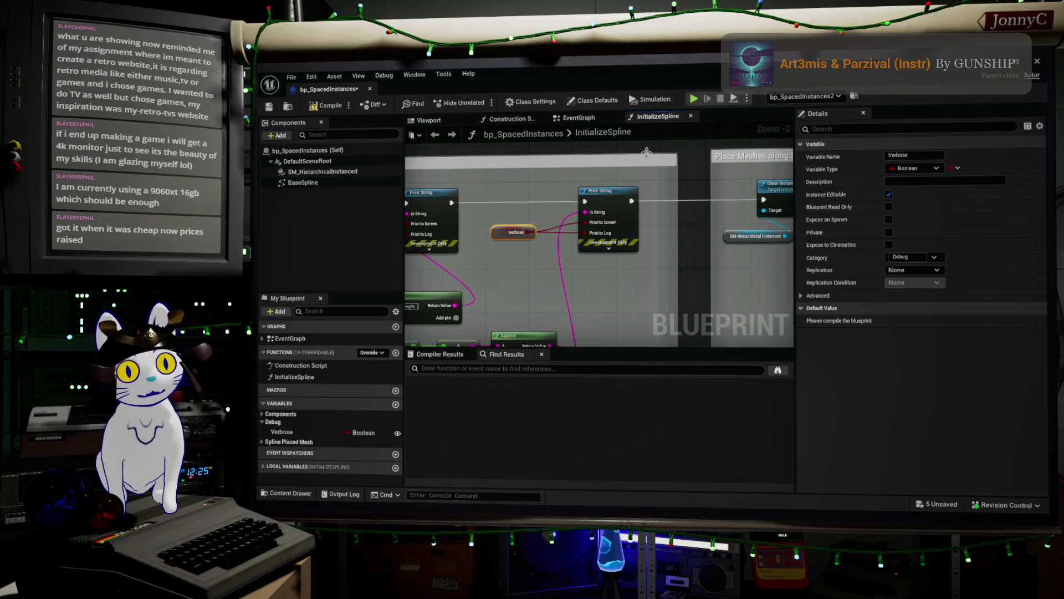
left_click_drag(607, 71, 648, 166)
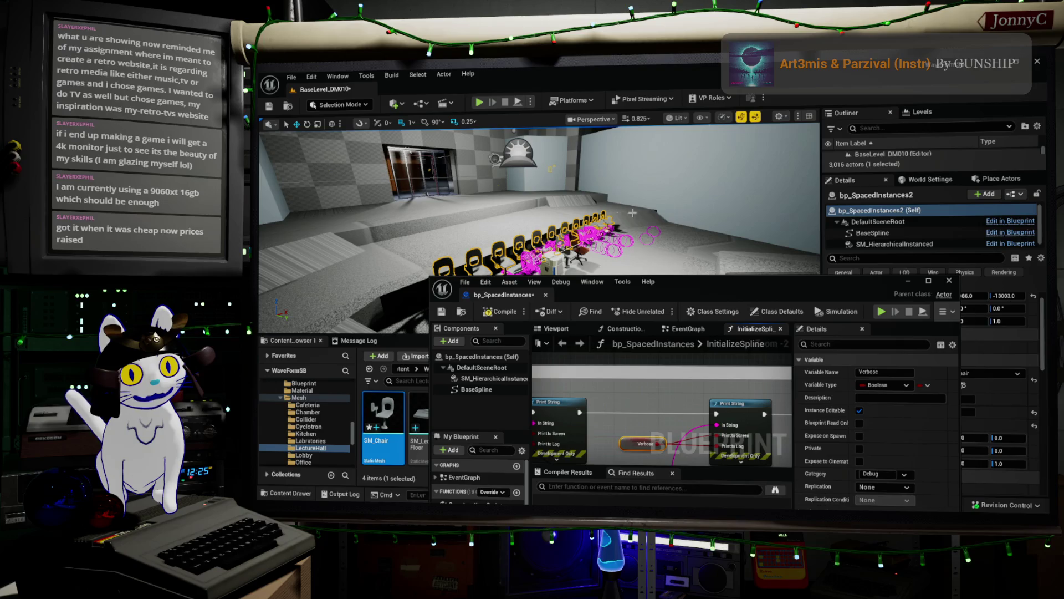
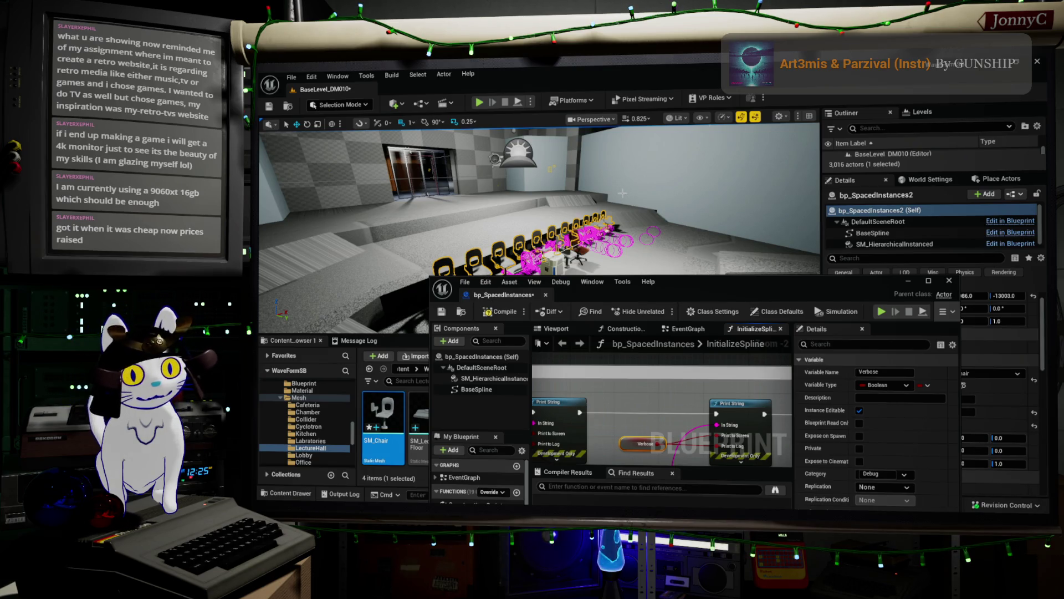
Orbit the level toward the chairs and maximize the bp_SpacedInstances Blueprint editor
mouse_move(602, 202)
left_mouse_down()
mouse_move(544, 227)
mouse_move(725, 292)
left_mouse_up()
double_click(810, 291)
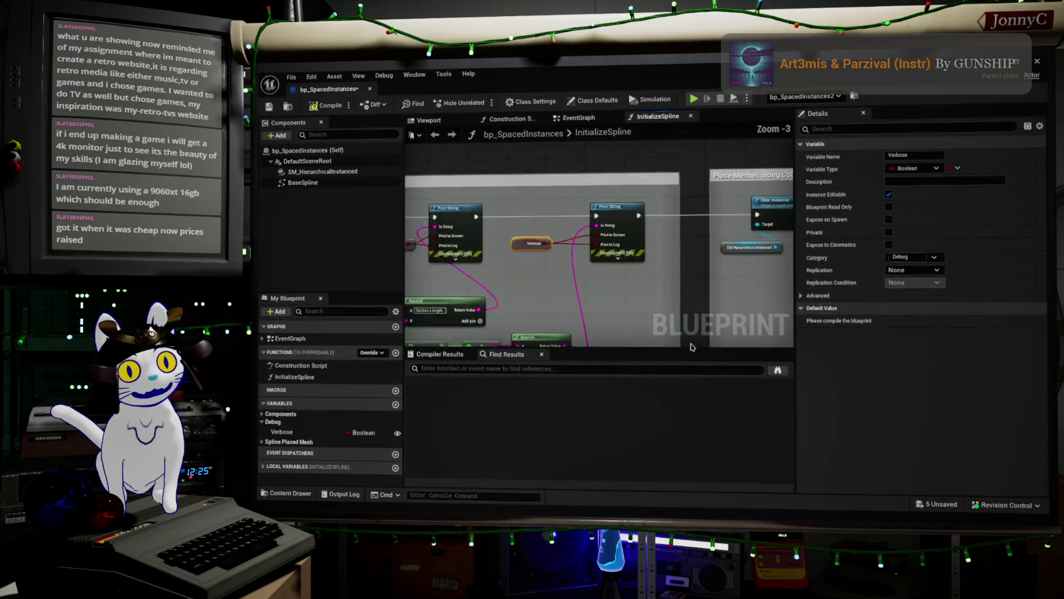
scroll(468, 172, "up", 5)
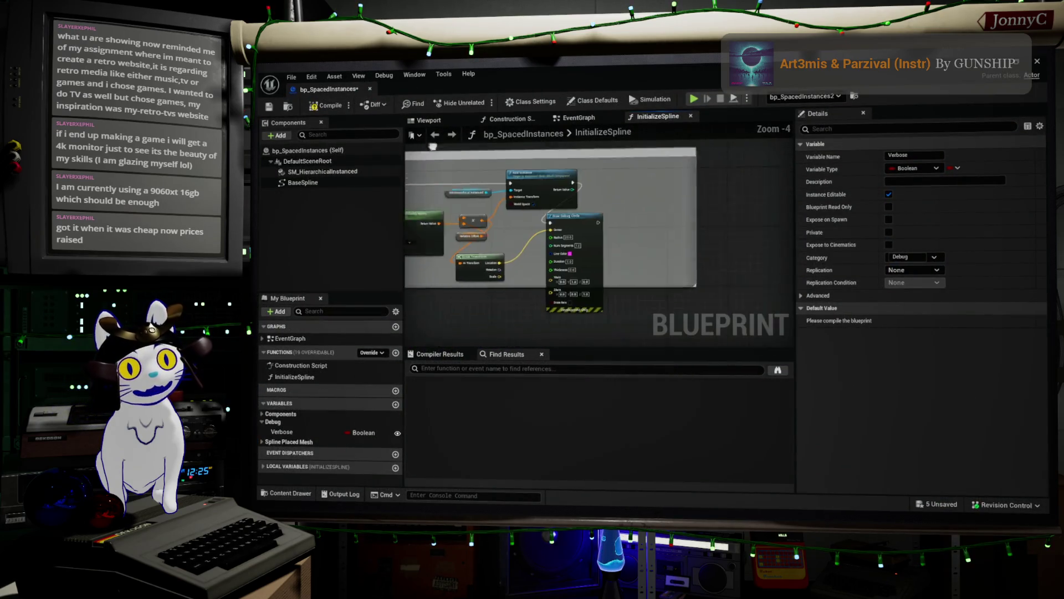
scroll(468, 172, "up", 5)
left_click_drag(443, 205, 681, 207)
Zoom around Add Instance and drag a new wire from its exec output
scroll(679, 206, "down", 4)
scroll(671, 204, "up", 3)
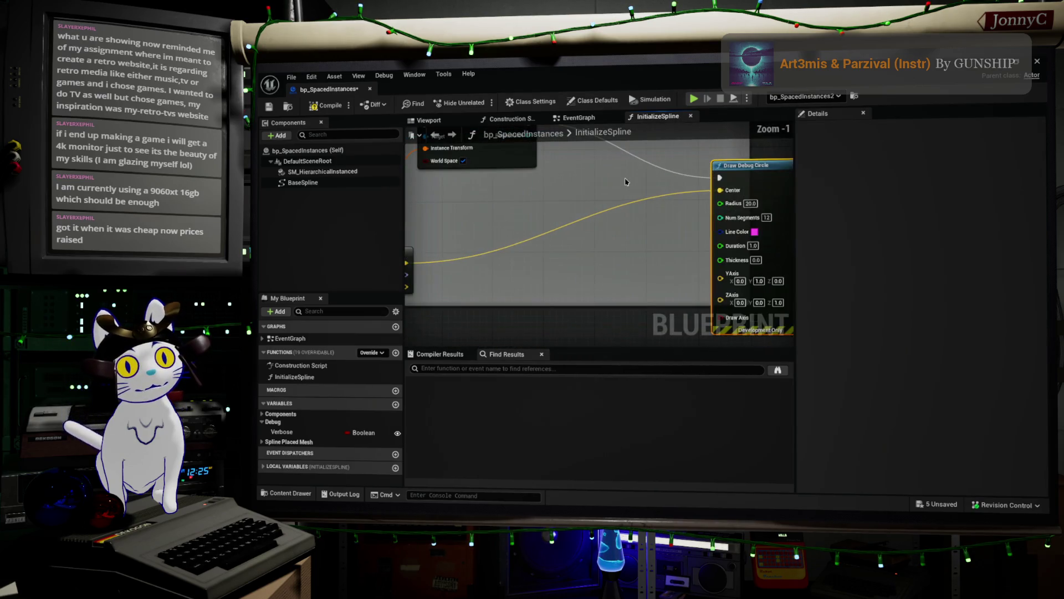
scroll(667, 203, "down", 2)
scroll(554, 233, "up", 2)
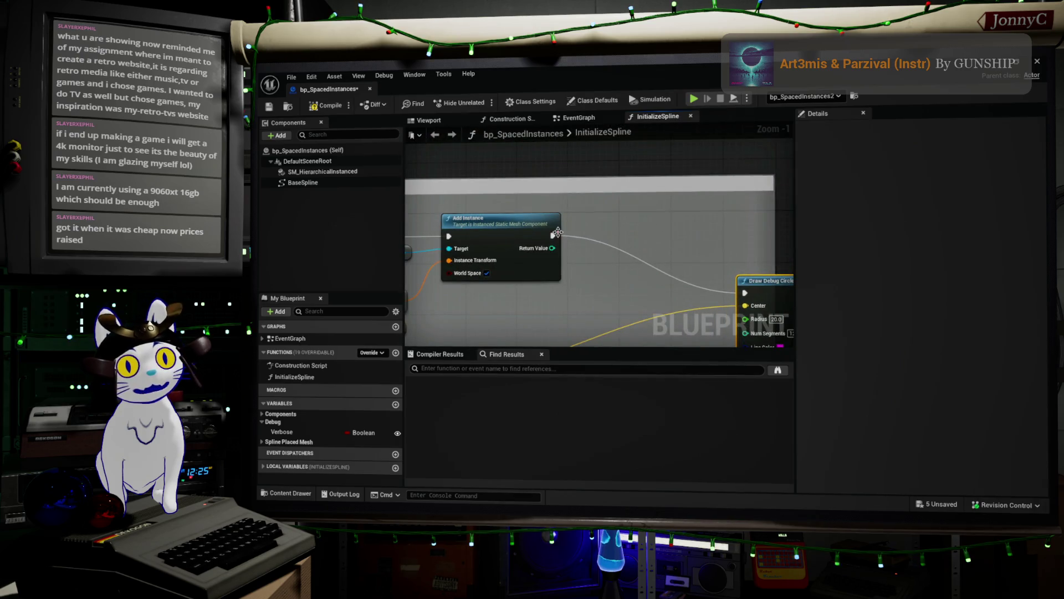
left_click_drag(553, 235, 614, 240)
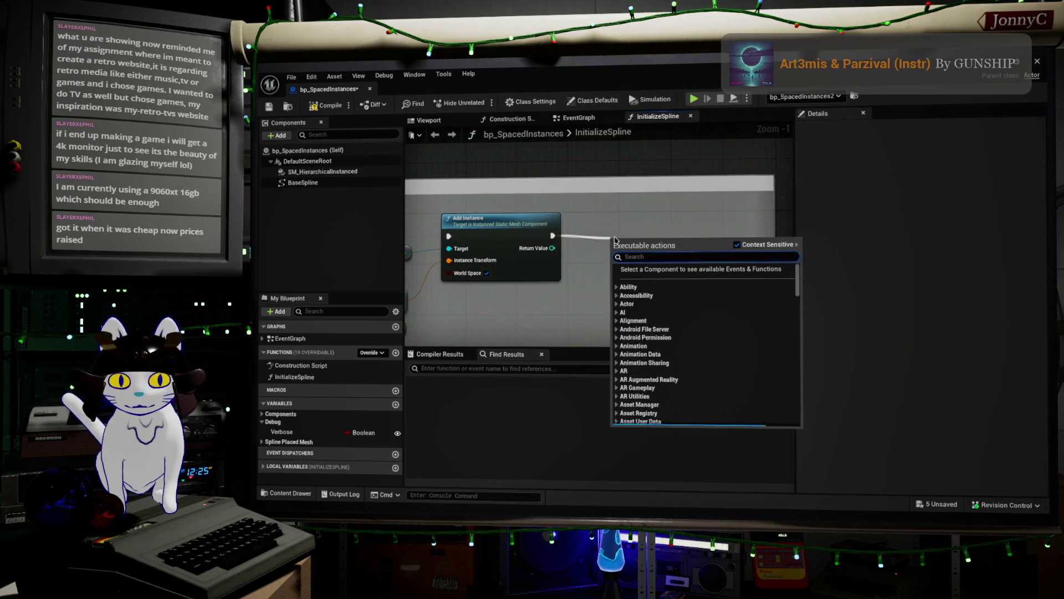
Add a Branch after Add Instance, with a pasted Verbose getter driving its Condition
type("branch")
key("Return")
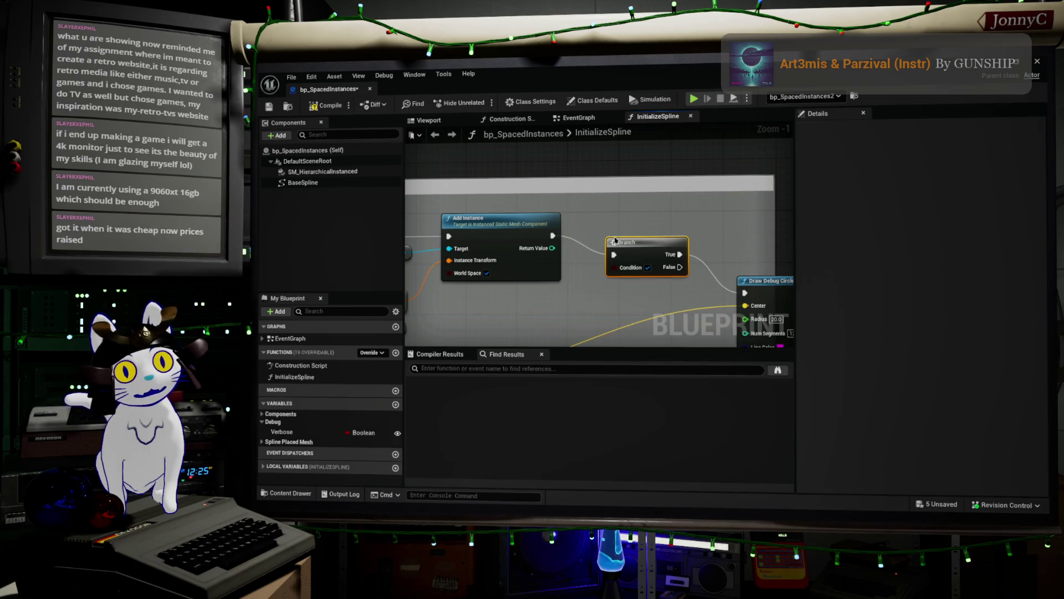
key("ctrl+v")
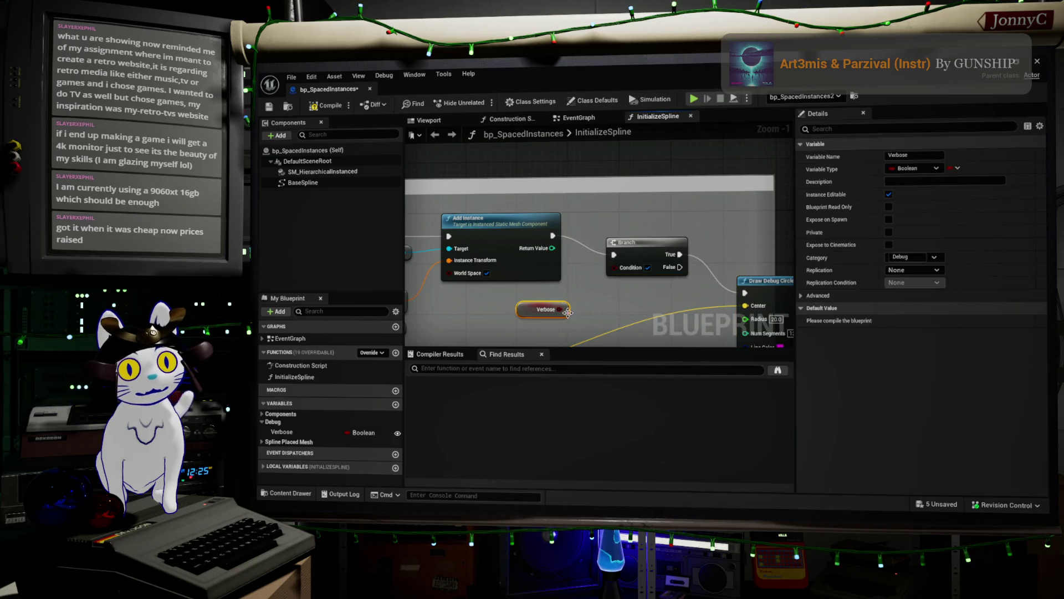
left_click_drag(559, 309, 672, 232)
left_click_drag(535, 315, 585, 257)
left_click(677, 235)
Move Break Transform beside the Branch and widen the comment box around Draw Debug Circle
scroll(677, 237, "down", 3)
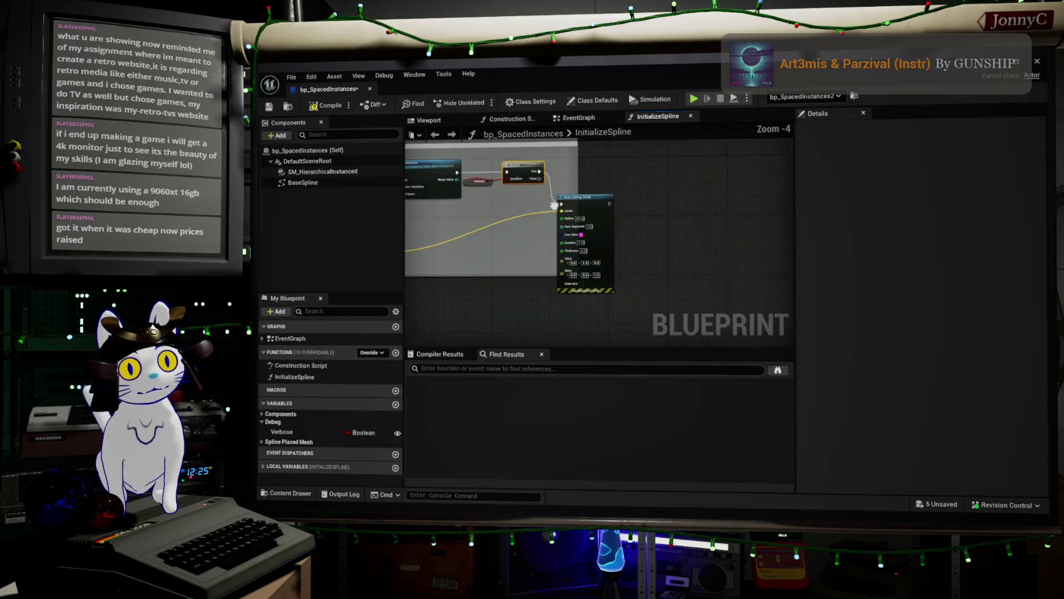
left_click_drag(575, 204, 626, 221)
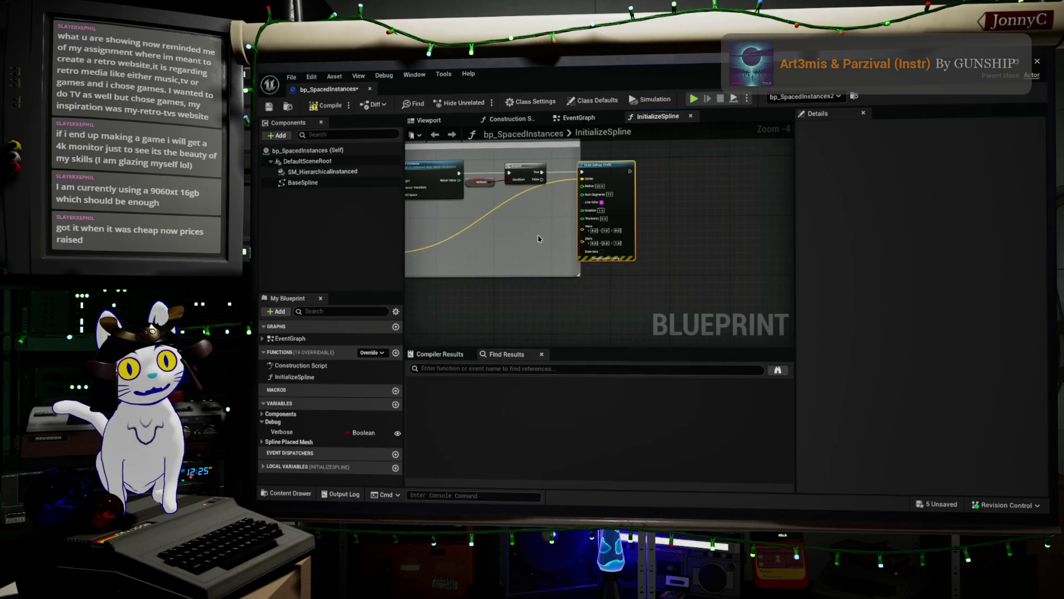
left_click_drag(541, 238, 653, 297)
mouse_move(549, 308)
left_mouse_down()
mouse_move(702, 264)
mouse_move(522, 217)
left_mouse_up()
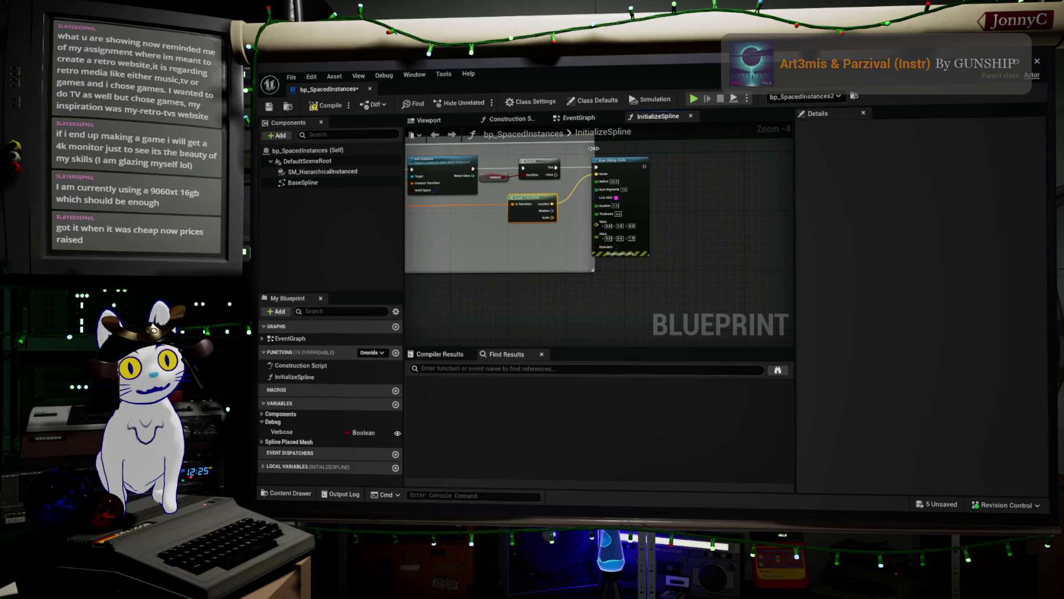
left_click_drag(594, 153, 671, 155)
Move Relative Offset above the multiply node and select it with Get Transform
scroll(706, 263, "up", 2)
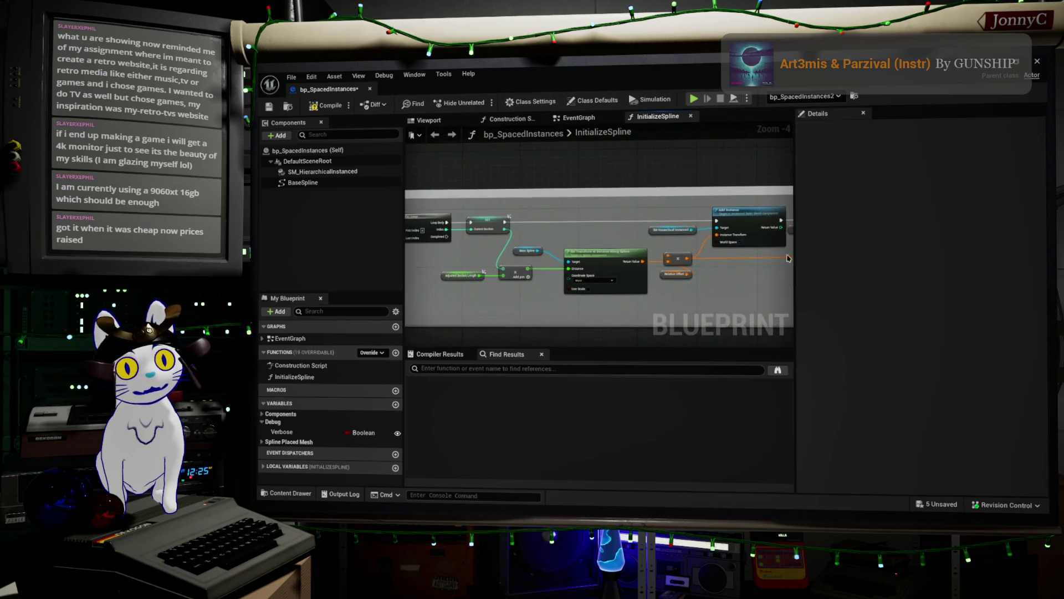
mouse_move(633, 289)
left_mouse_down()
mouse_move(601, 244)
mouse_move(563, 239)
mouse_move(576, 266)
left_mouse_up()
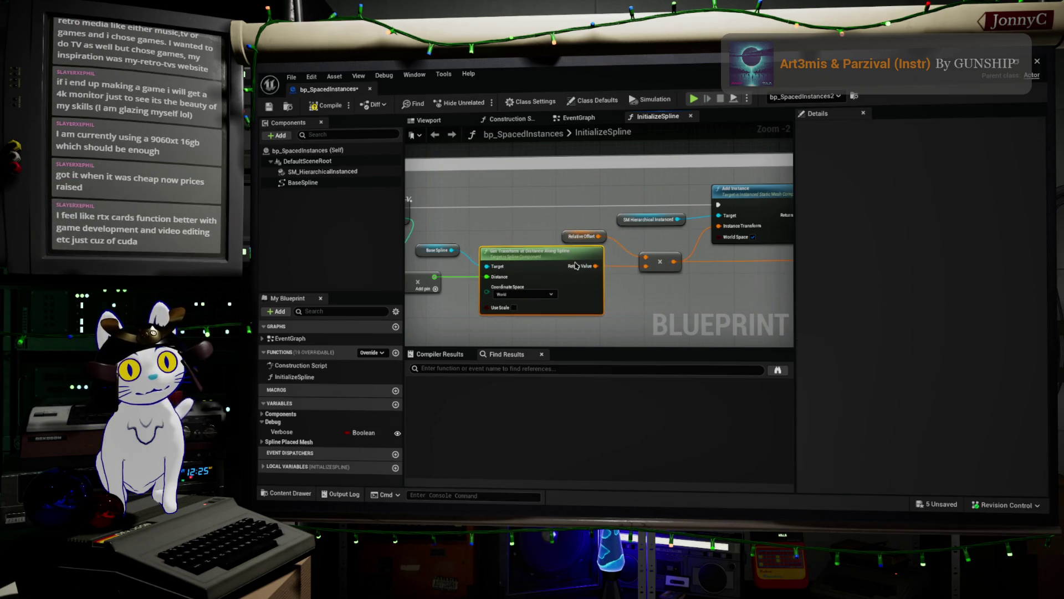
left_click(592, 237, "ctrl")
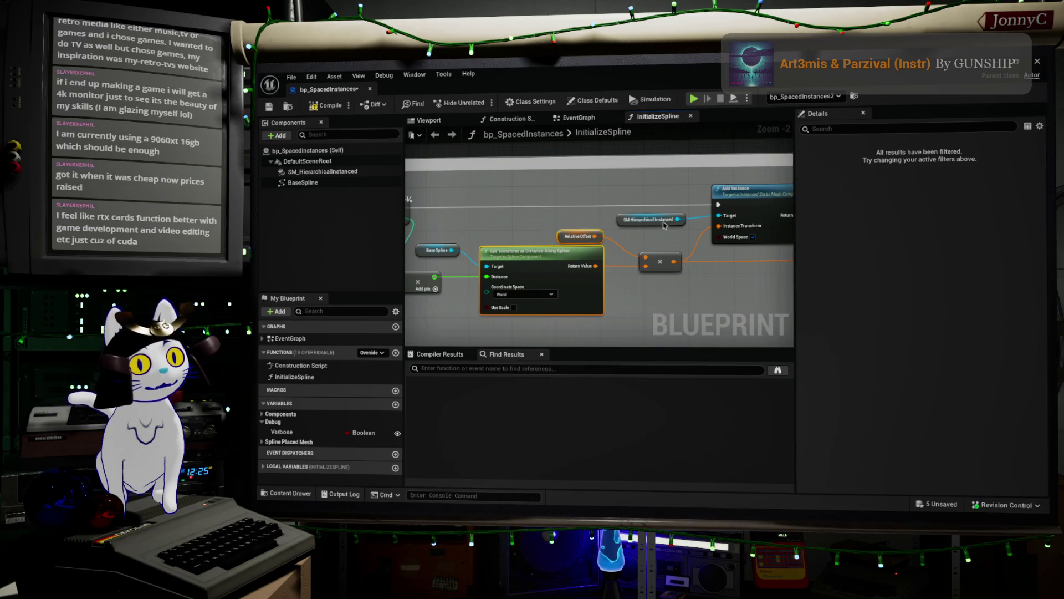
Nudge Relative Offset slightly upward, select it with Get Transform, and zoom out
left_click(577, 234)
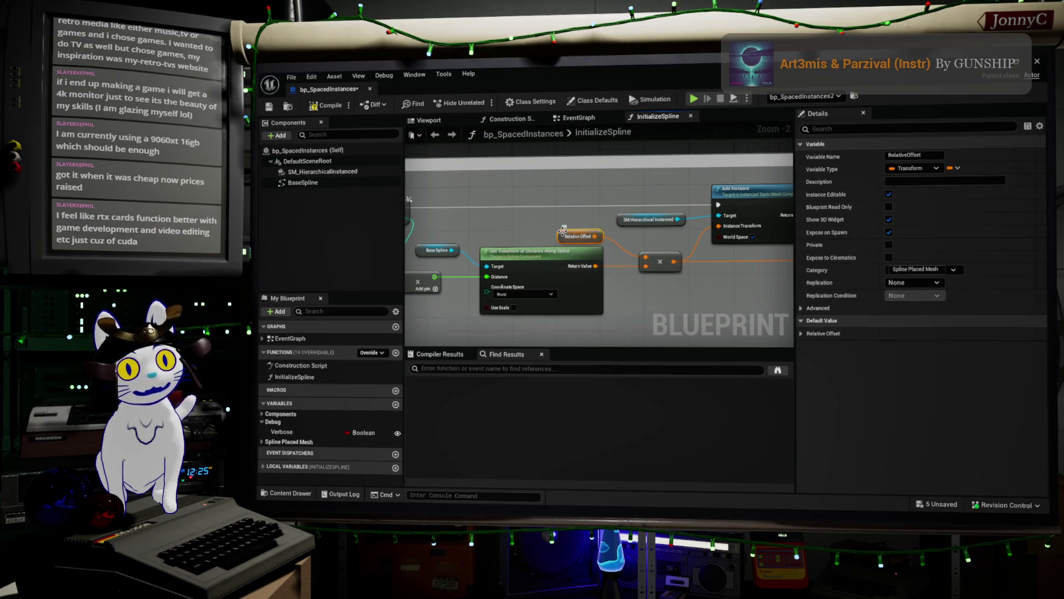
left_click_drag(562, 235, 561, 229)
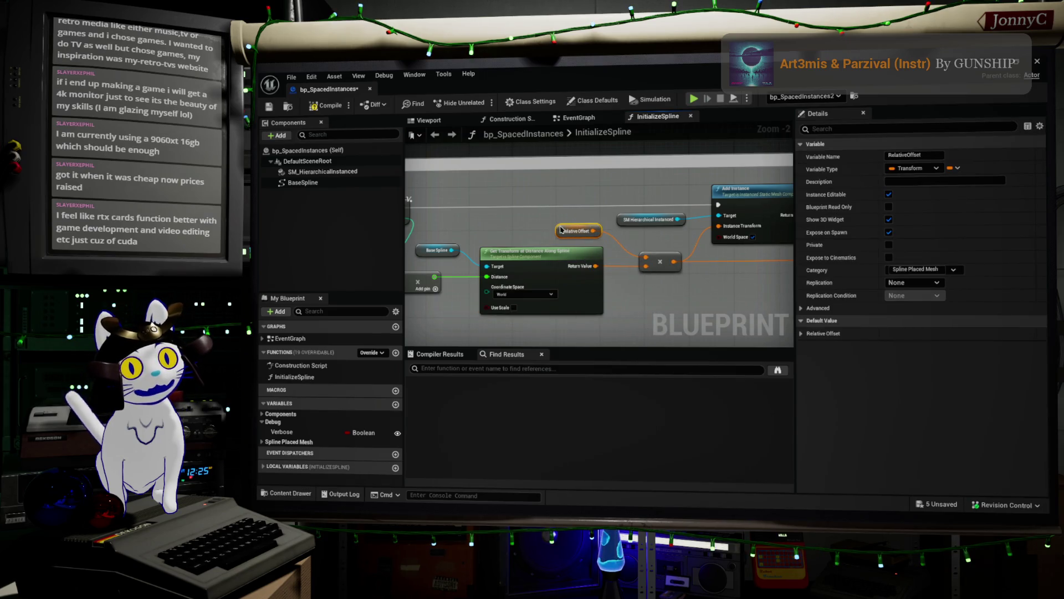
mouse_move(621, 287)
left_mouse_down()
mouse_move(583, 221)
mouse_move(581, 234)
left_mouse_up()
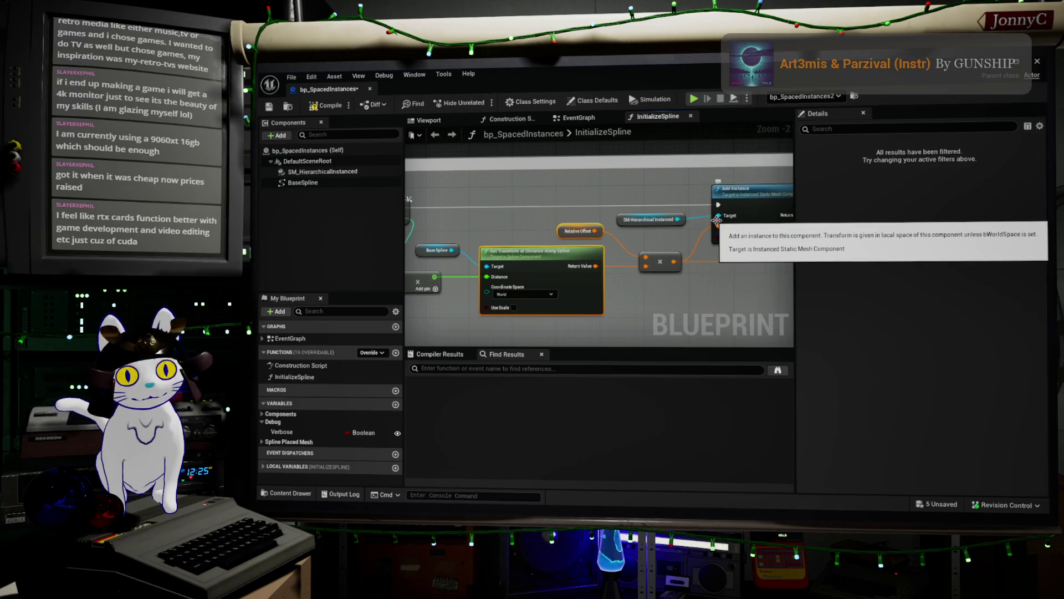
scroll(681, 189, "down", 1)
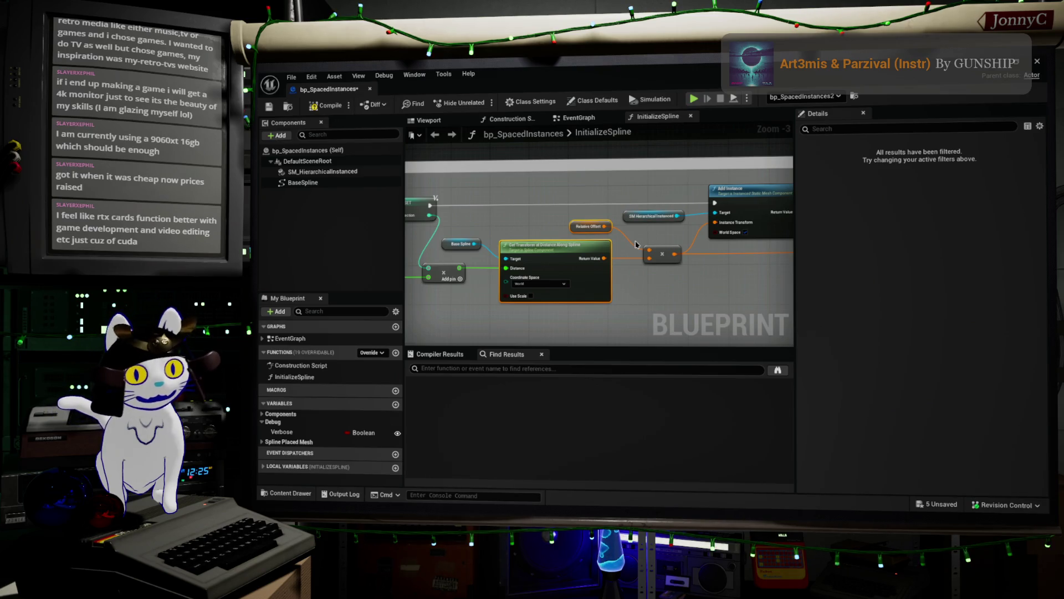
scroll(721, 284, "down", 1)
Review the Add Instance, Branch, Break Transform and Draw Debug Circle nodes in the graph
mouse_move(722, 284)
left_mouse_down()
mouse_move(537, 278)
mouse_move(551, 256)
mouse_move(613, 238)
mouse_move(629, 266)
mouse_move(693, 268)
left_mouse_up()
scroll(621, 252, "down", 1)
scroll(693, 267, "up", 3)
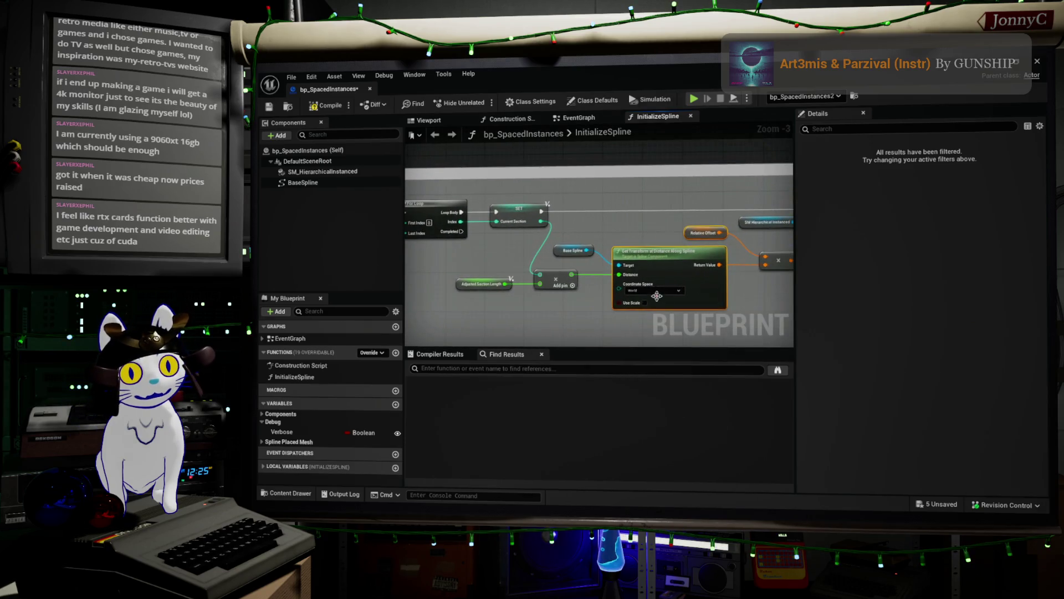
left_click_drag(748, 304, 582, 264)
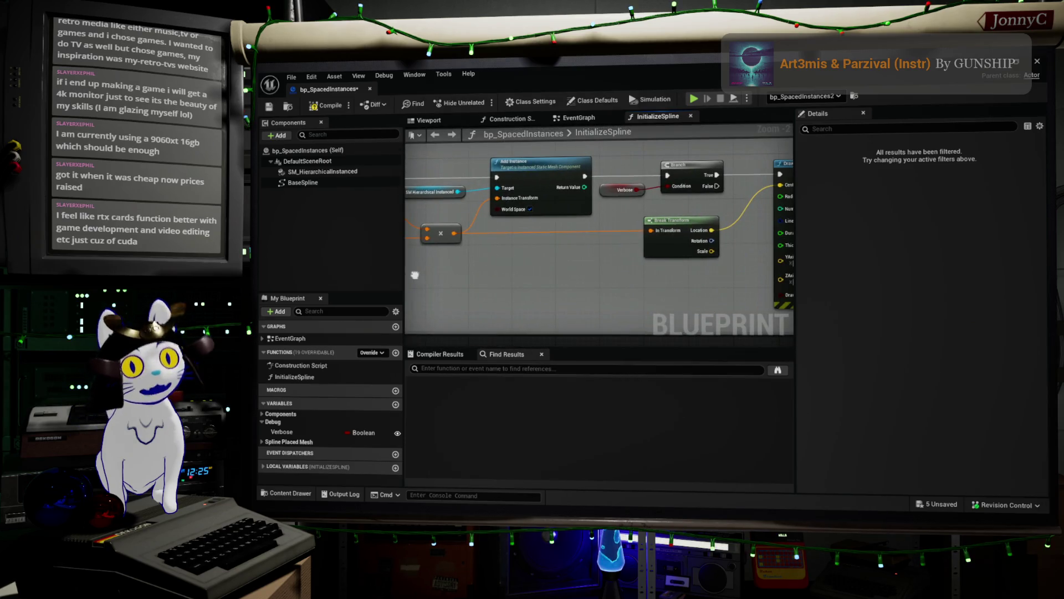
scroll(582, 265, "down", 1)
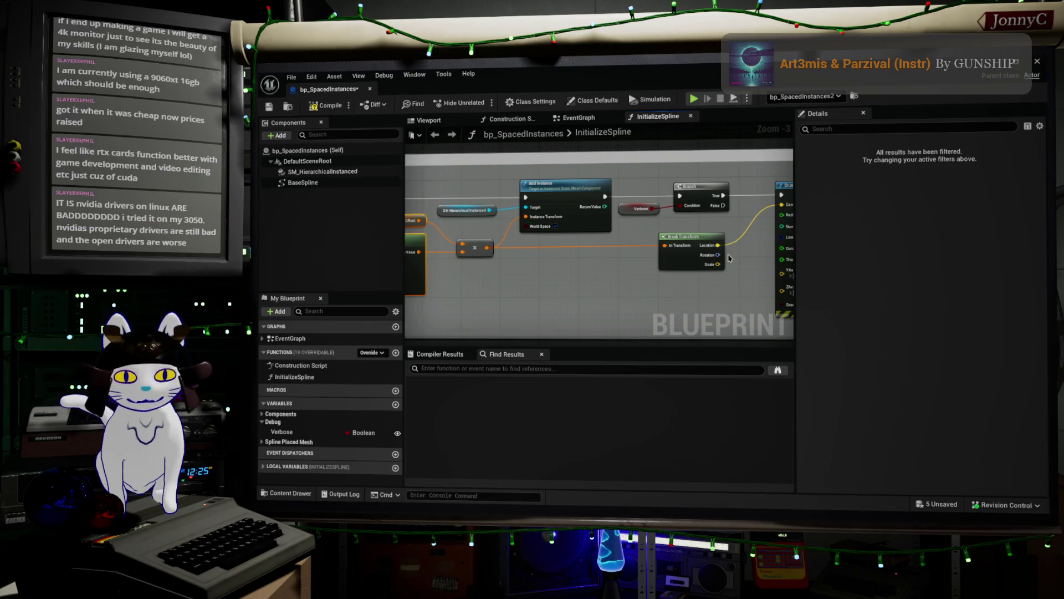
left_click_drag(664, 299, 581, 319)
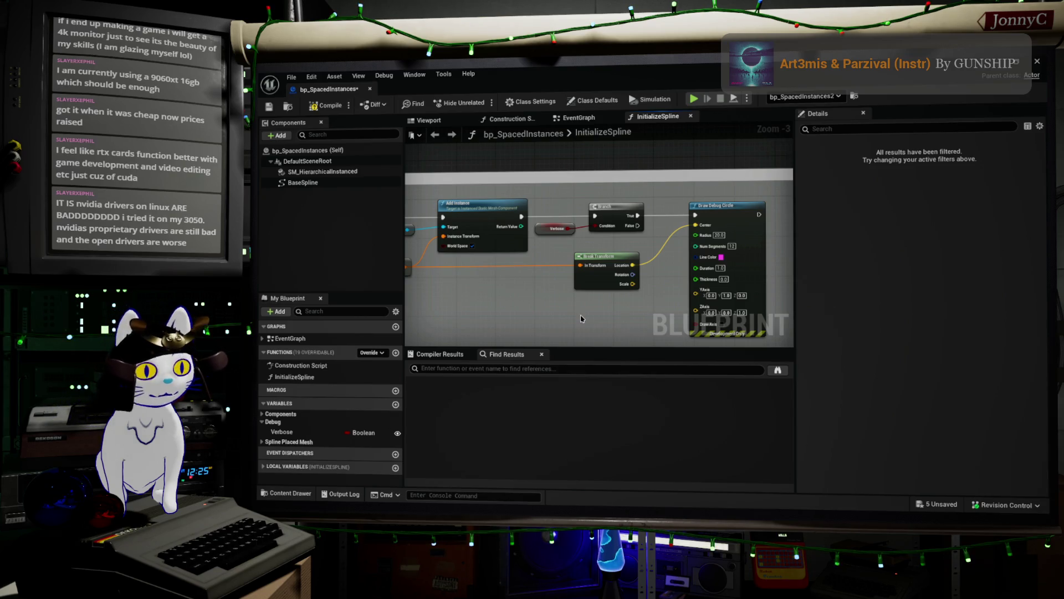
left_click_drag(566, 311, 677, 314)
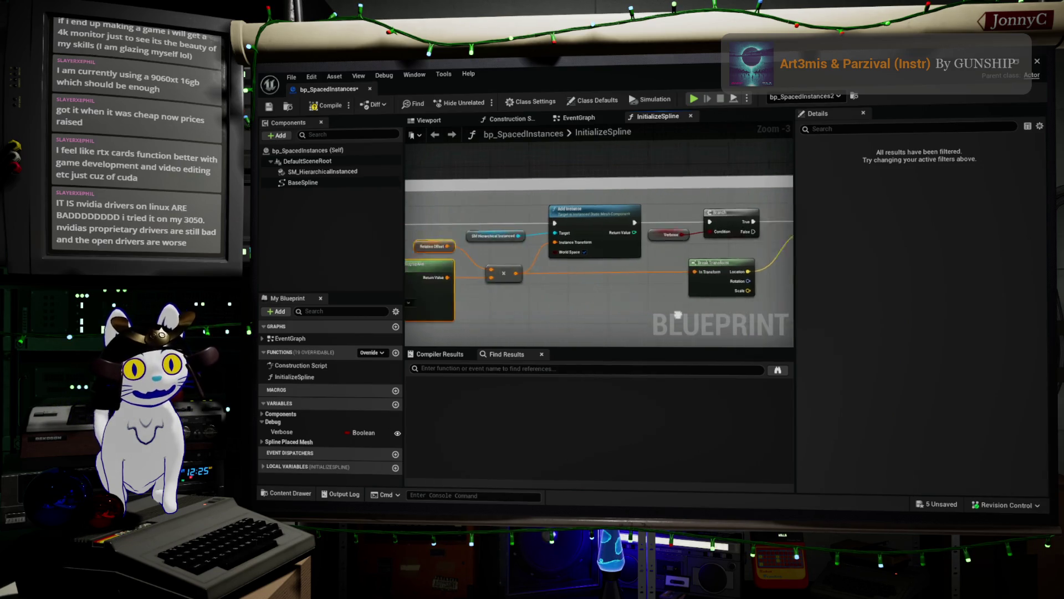
scroll(677, 314, "down", 1)
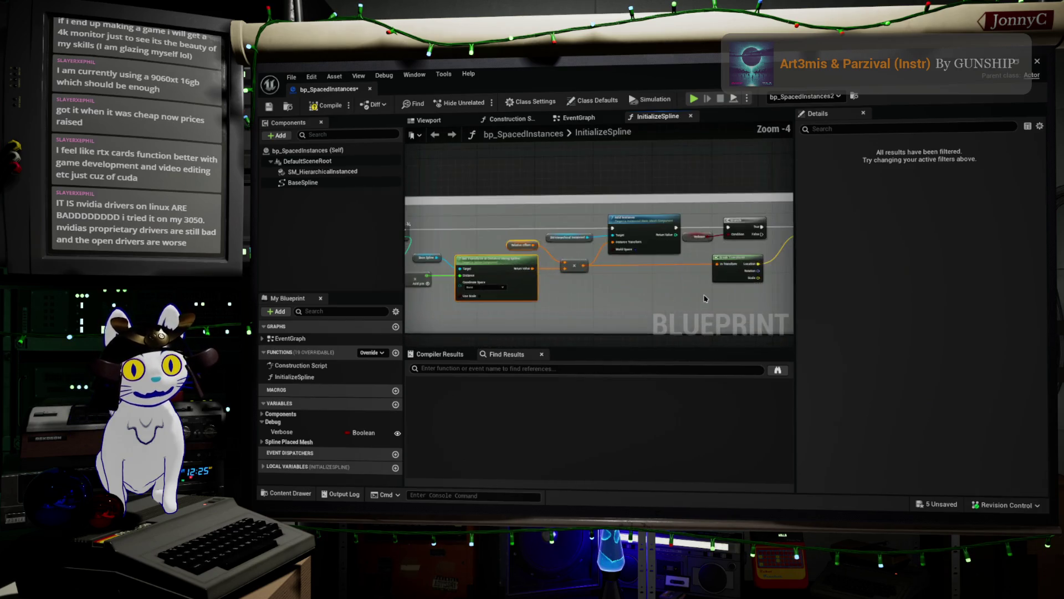
scroll(547, 297, "up", 1)
left_click_drag(704, 298, 542, 292)
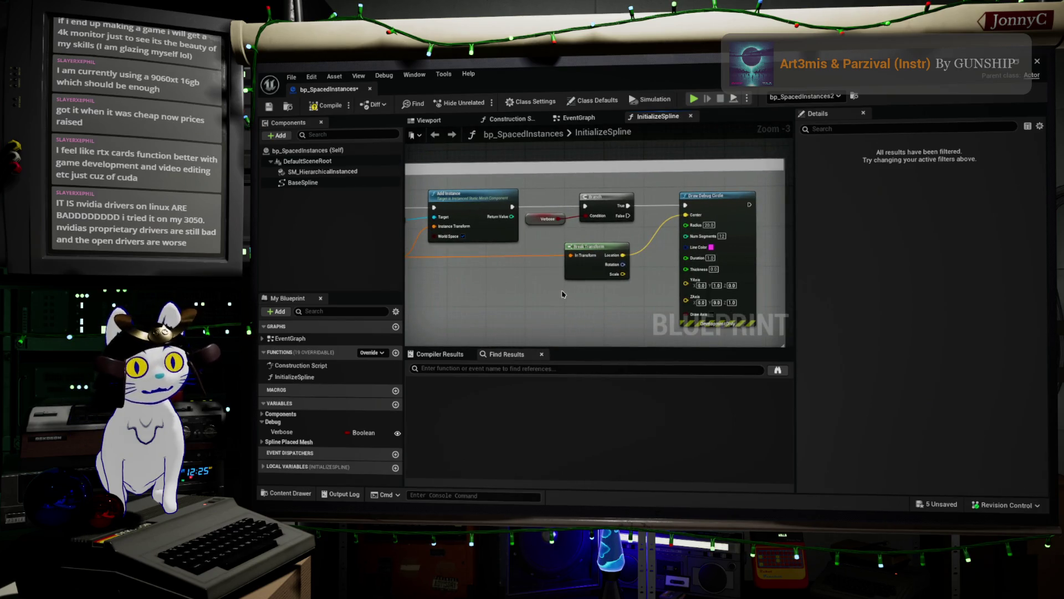
scroll(571, 302, "down", 1)
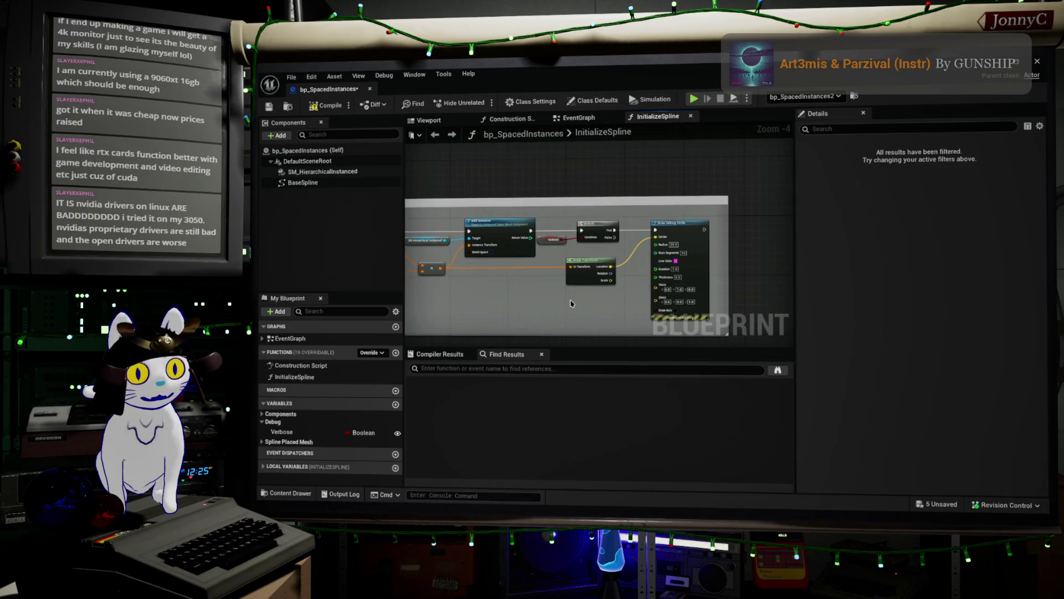
Select the Verbose-gated debug nodes together and inspect the Verbose variable's properties
mouse_move(719, 311)
left_mouse_down()
mouse_move(587, 233)
mouse_move(560, 236)
mouse_move(622, 230)
left_mouse_up()
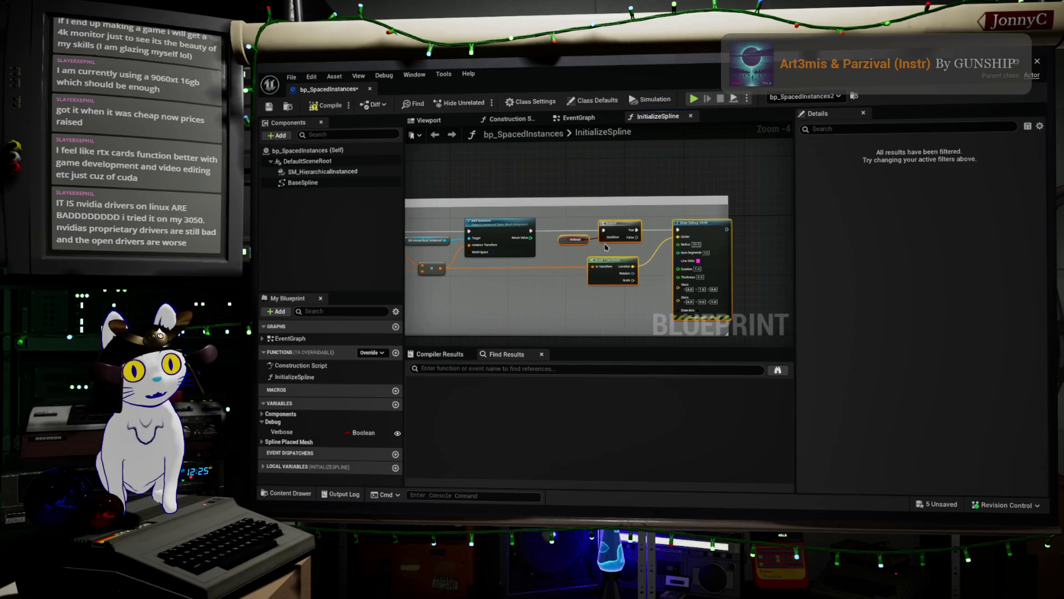
scroll(606, 246, "up", 4)
left_click(531, 241)
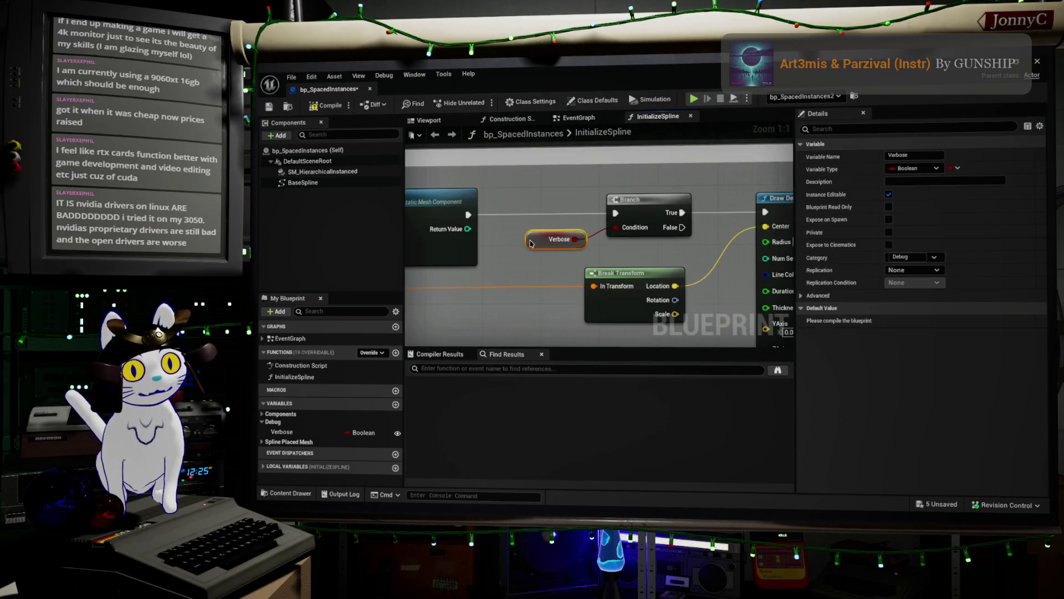
left_click_drag(654, 228, 716, 293)
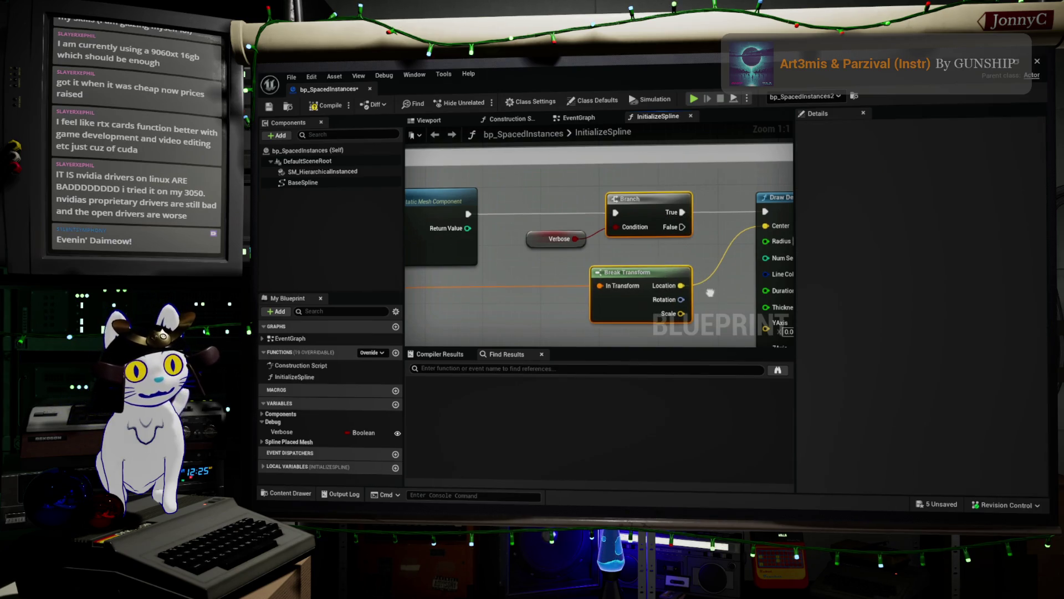
left_click_drag(714, 291, 535, 248)
scroll(720, 173, "down", 2)
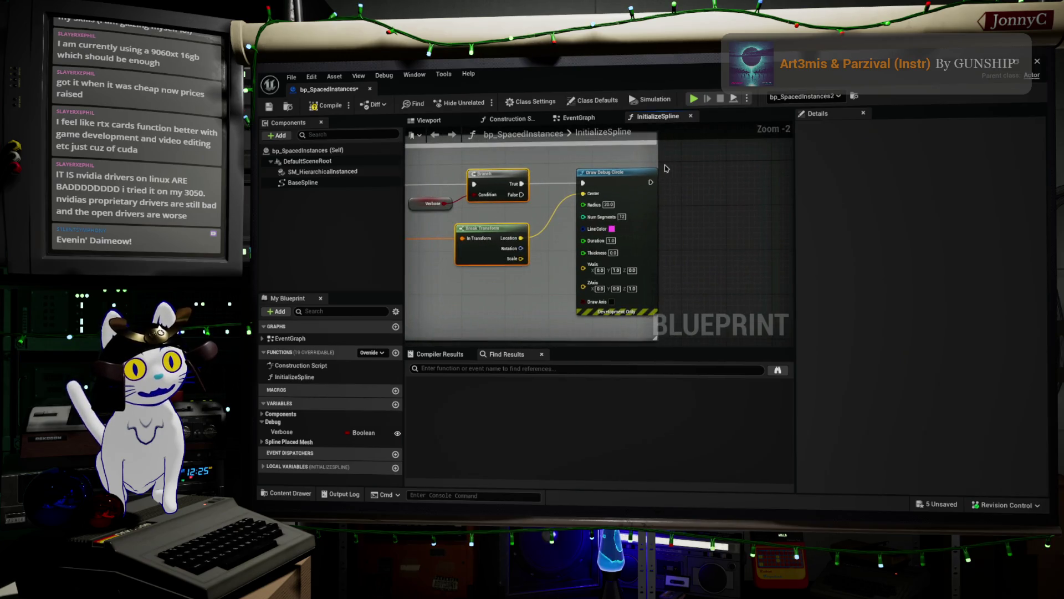
left_click_drag(660, 162, 680, 163)
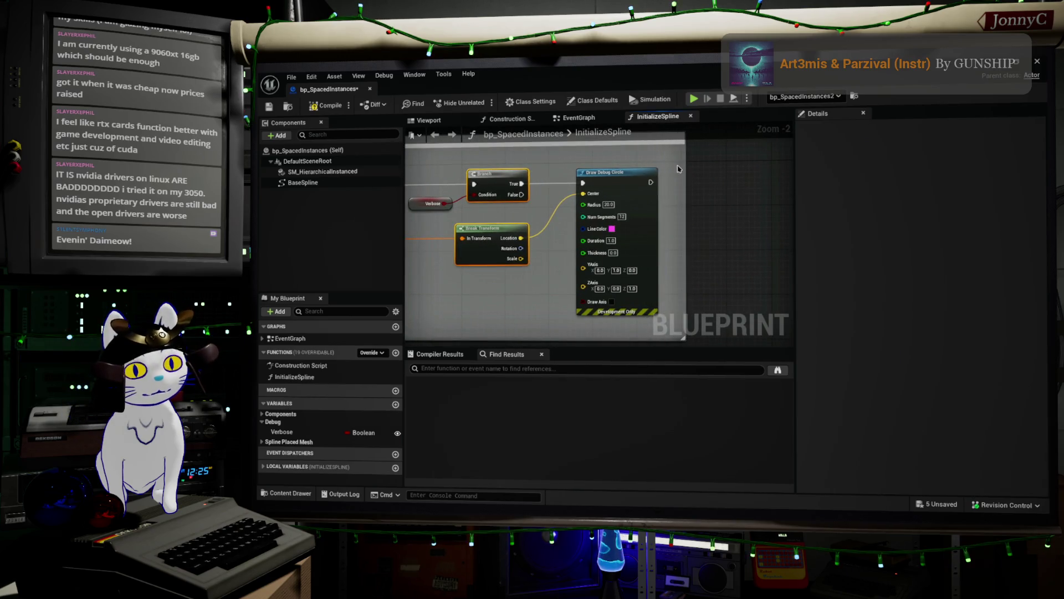
scroll(677, 168, "down", 1)
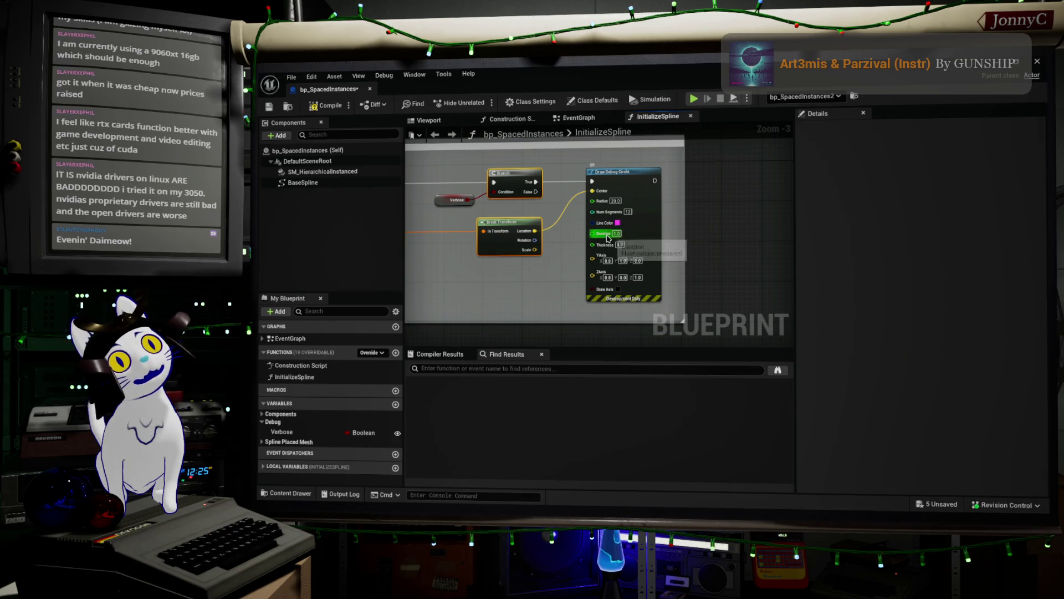
left_click_drag(569, 279, 702, 273)
scroll(702, 273, "down", 2)
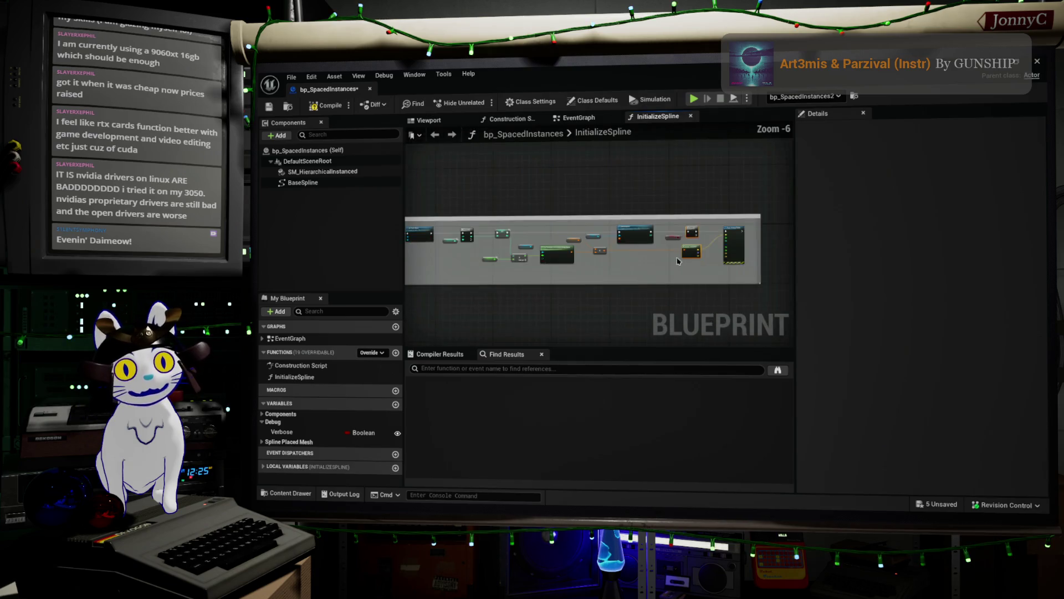
scroll(642, 266, "up", 2)
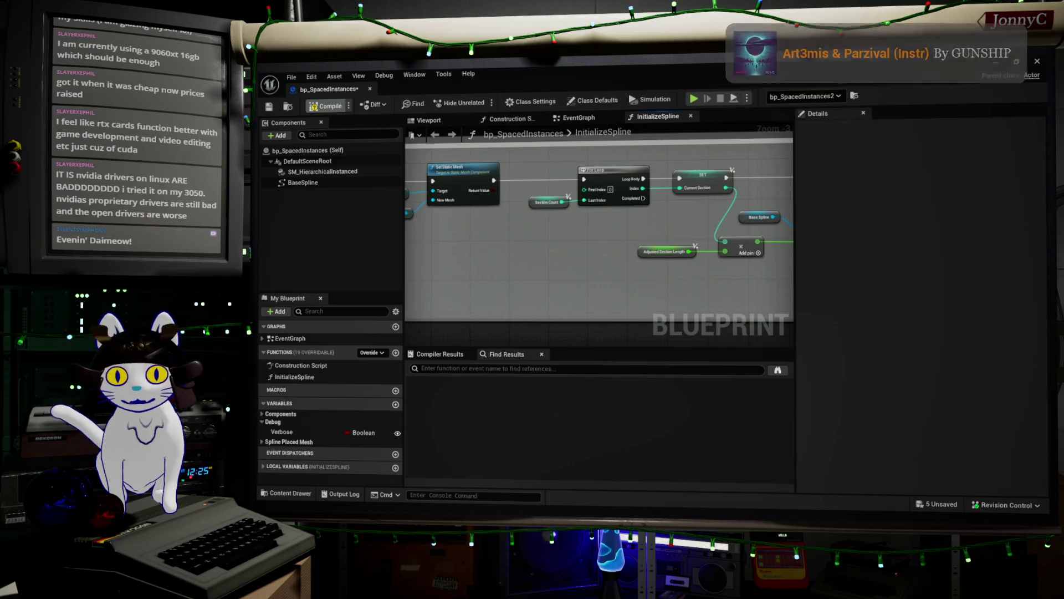
Save and compile bp_SpacedInstances, then go back to the level editor
key("ctrl+s")
left_click(321, 104)
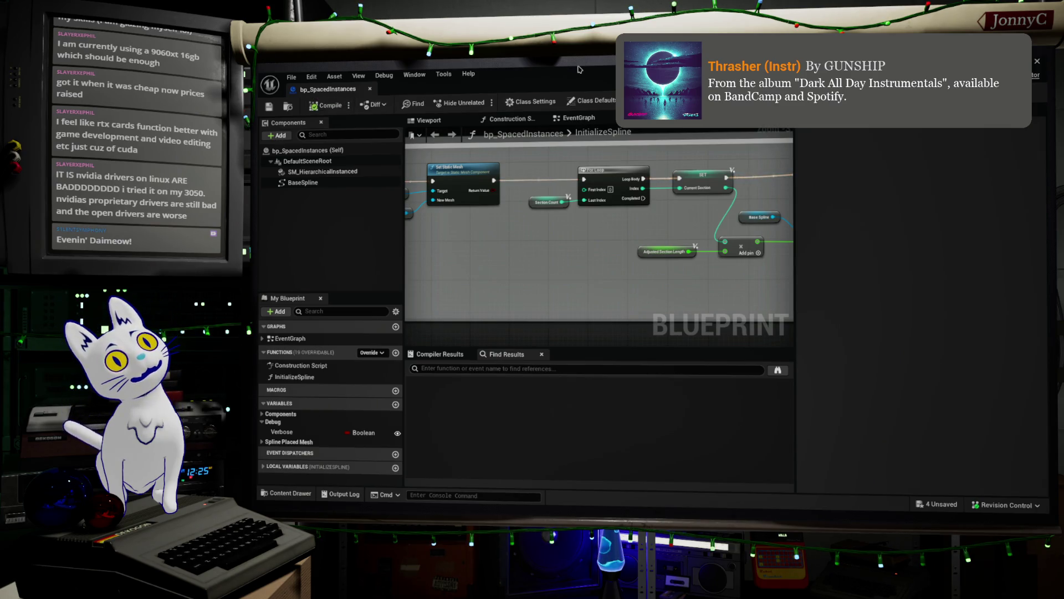
left_click(998, 61)
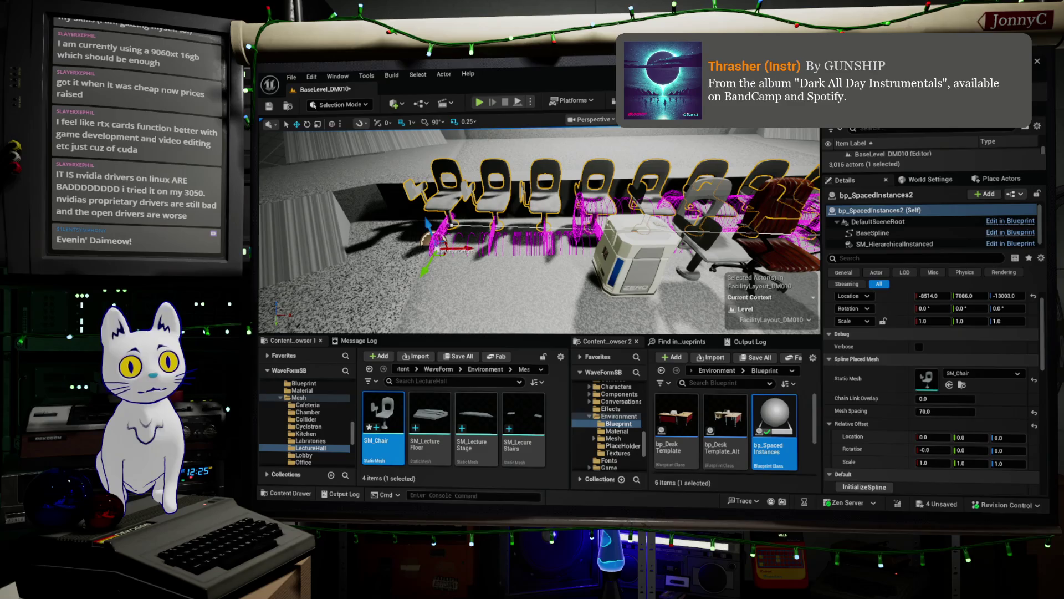
Save the current lecture hall level from the File menu
scroll(953, 372, "up", 1)
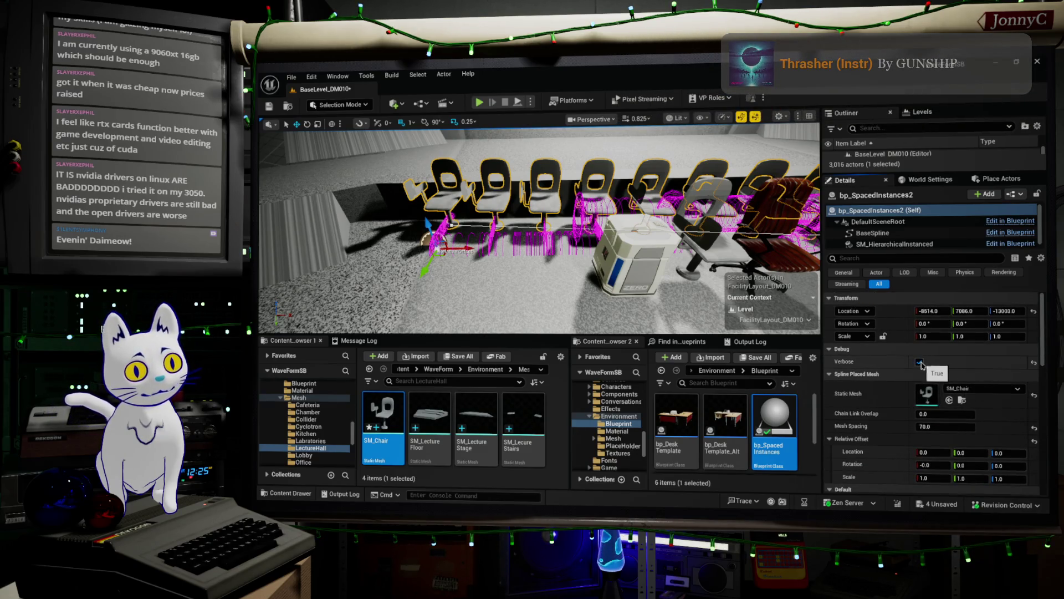
left_click_drag(424, 260, 413, 259)
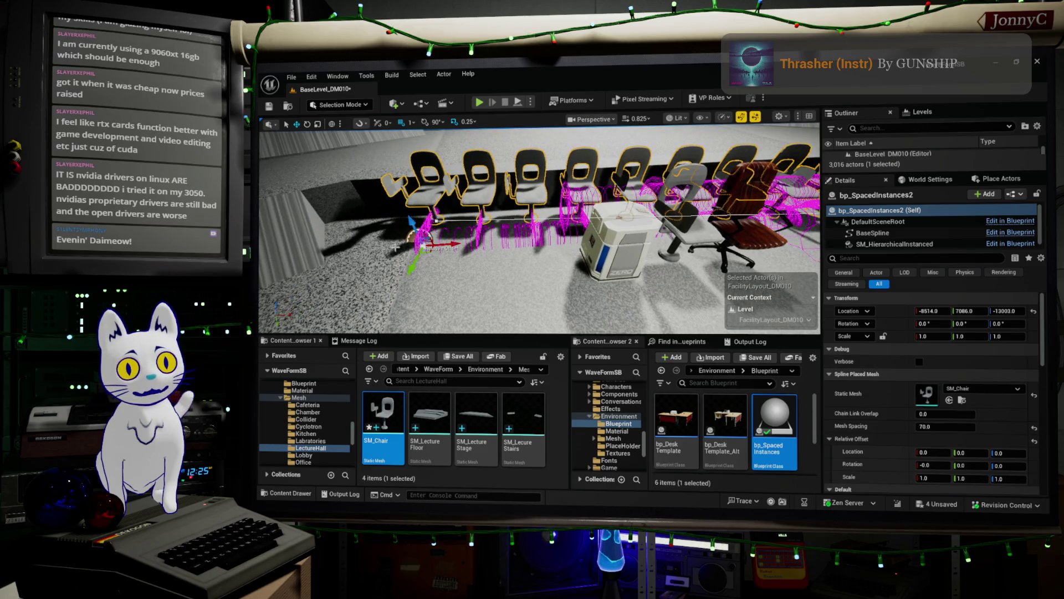
left_click(292, 77)
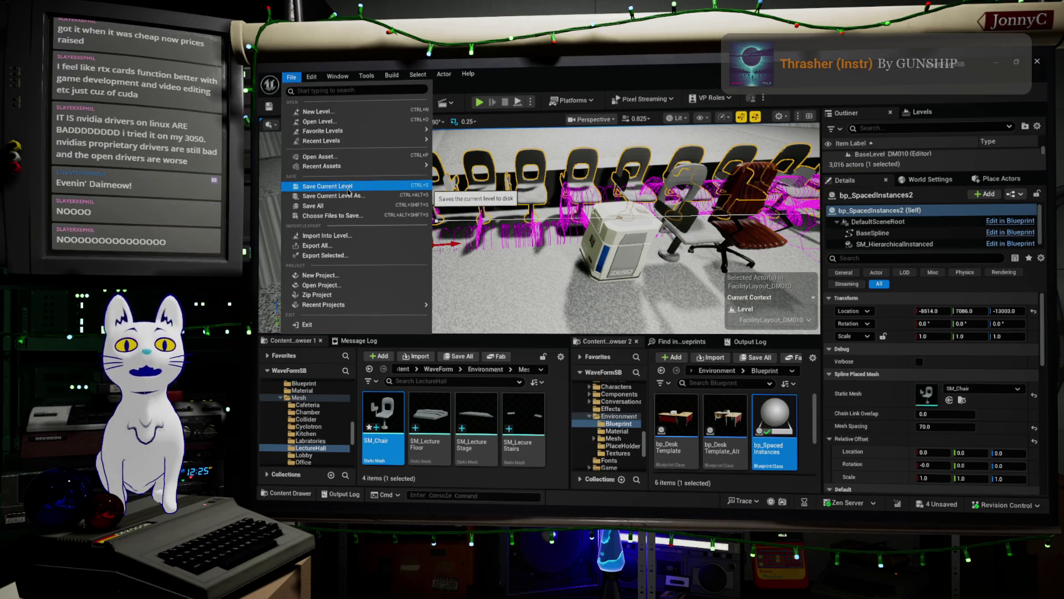
left_click(349, 192)
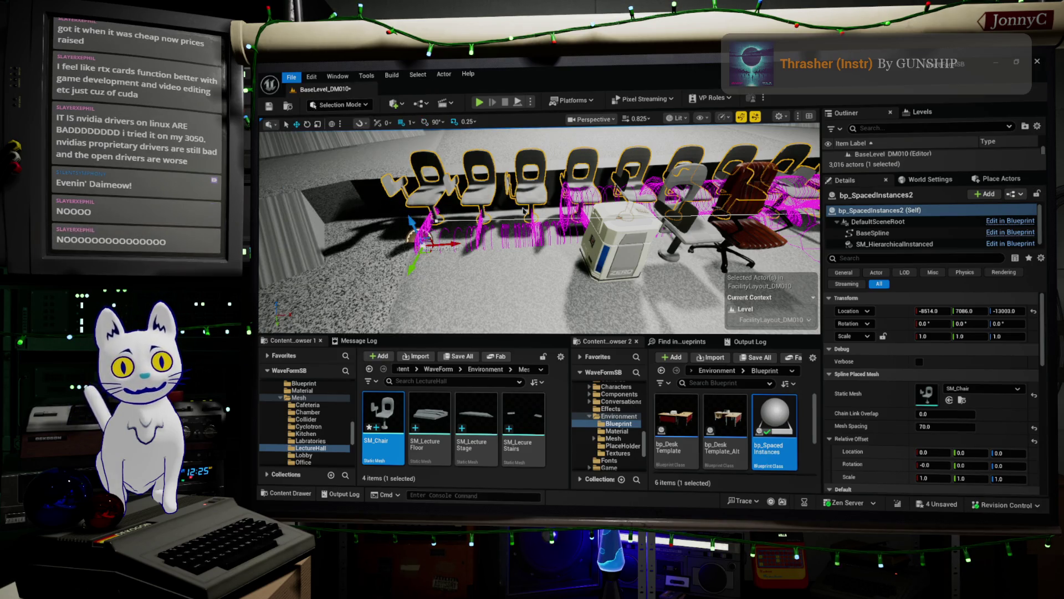
Alt-drag the chair row to create bp_SpacedInstances3 beside the original and move it down
scroll(551, 226, "down", 2)
scroll(539, 227, "down", 5)
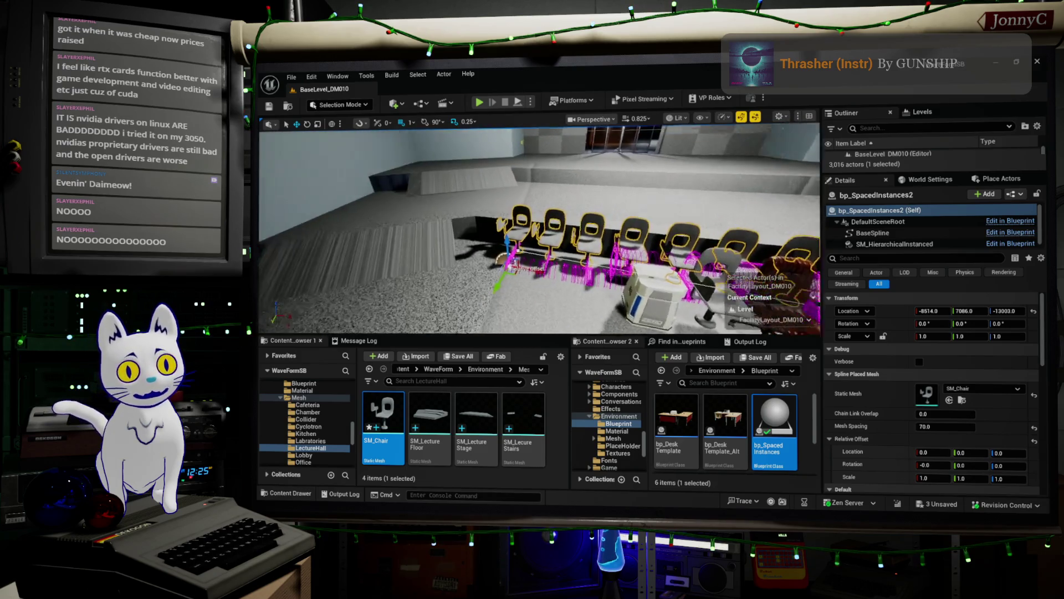
mouse_move(539, 227)
left_mouse_down()
mouse_move(682, 208)
mouse_move(284, 297)
left_mouse_up()
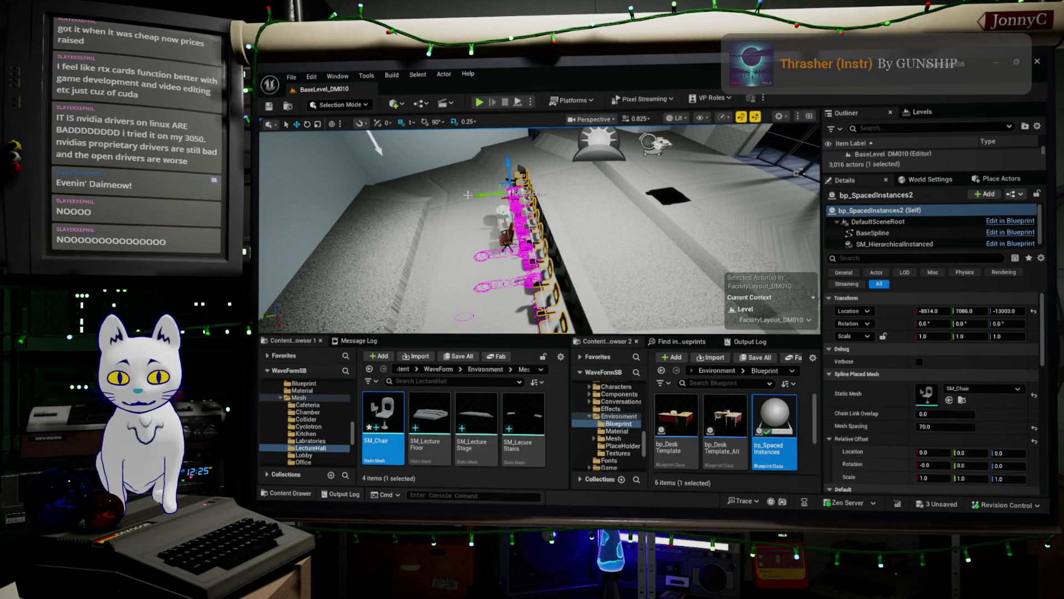
left_click_drag(468, 197, 516, 195)
left_click_drag(546, 158, 536, 329)
Undo the move, set the copied row's Location Z to -12953, and go immersive with F11
key("ctrl+z")
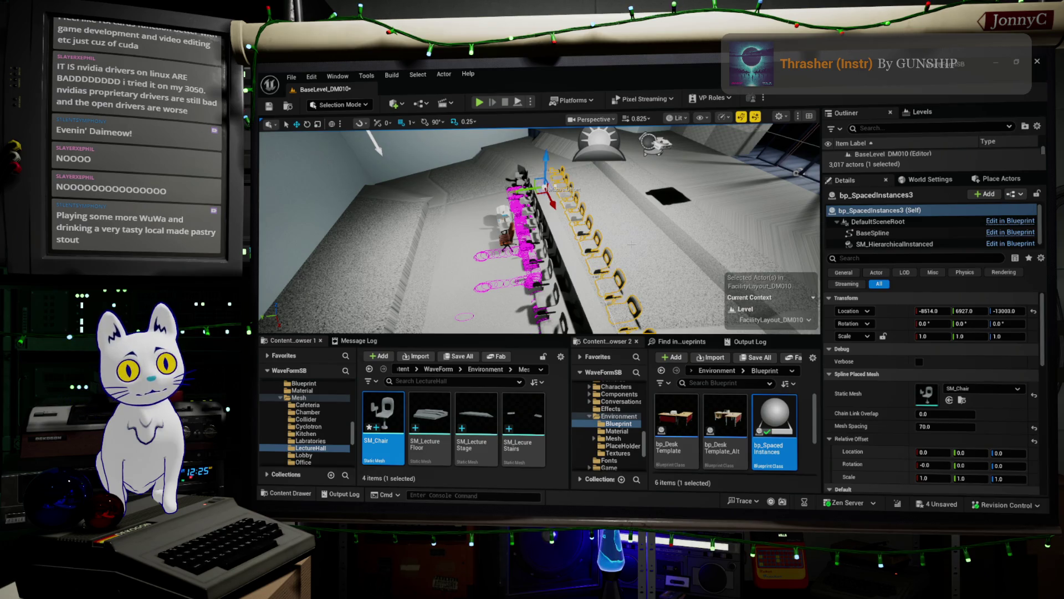
key("f")
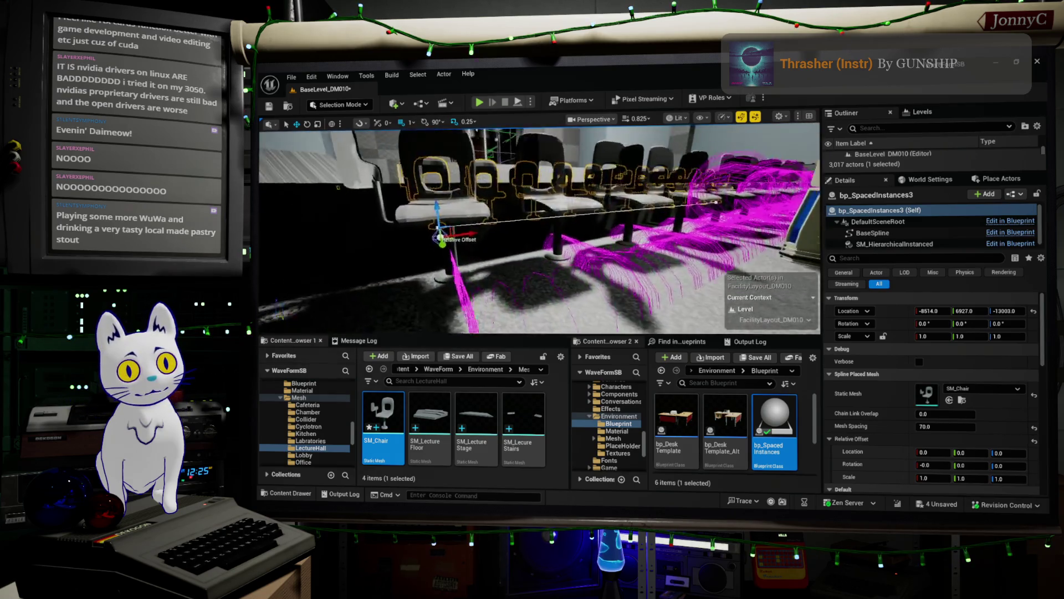
left_click(997, 310)
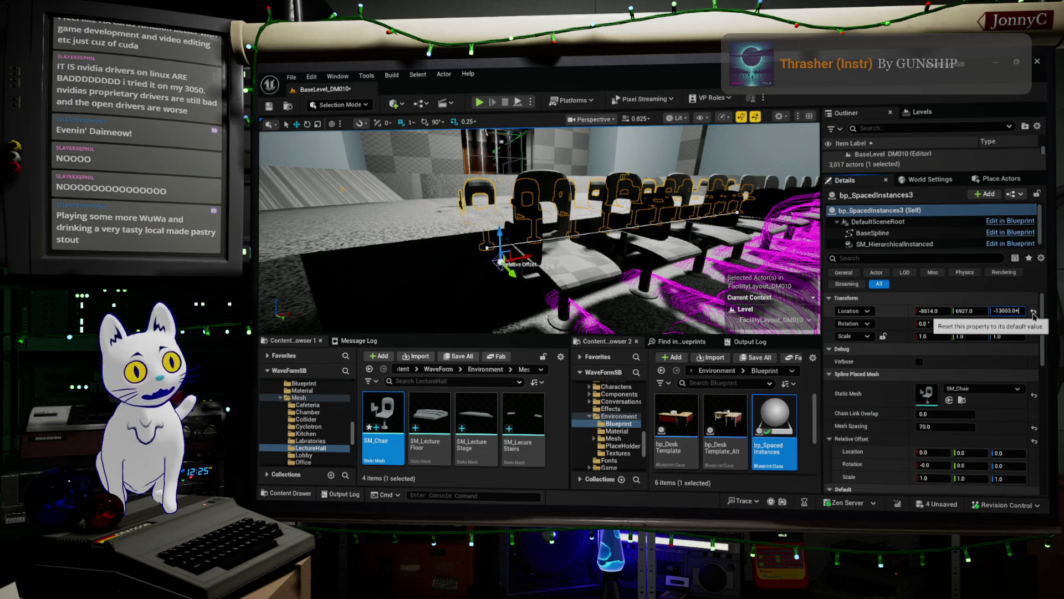
key("Return")
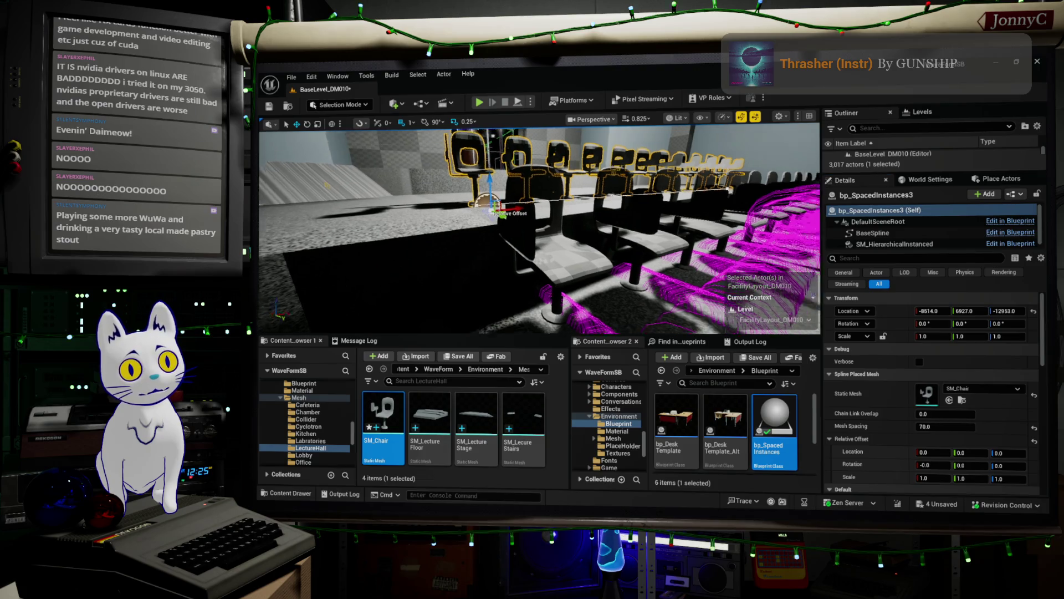
mouse_move(686, 270)
left_mouse_down()
mouse_move(692, 245)
mouse_move(654, 239)
mouse_move(676, 240)
mouse_move(665, 244)
left_mouse_up()
key("F11")
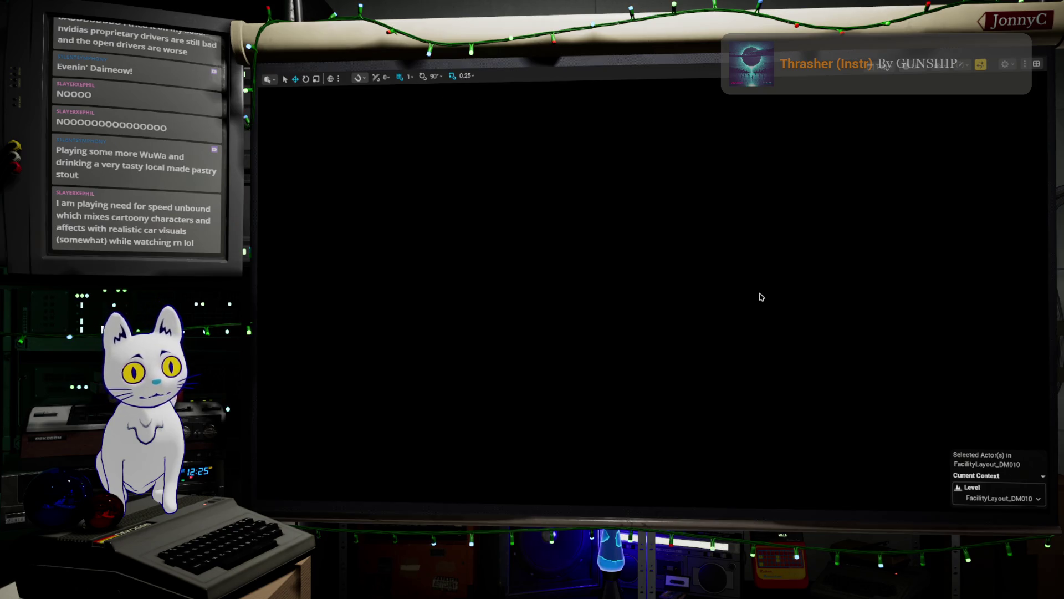
Look over the lecture hall and select the right-hand row of chairs
mouse_move(761, 297)
left_mouse_down()
mouse_move(760, 184)
mouse_move(627, 311)
left_mouse_up()
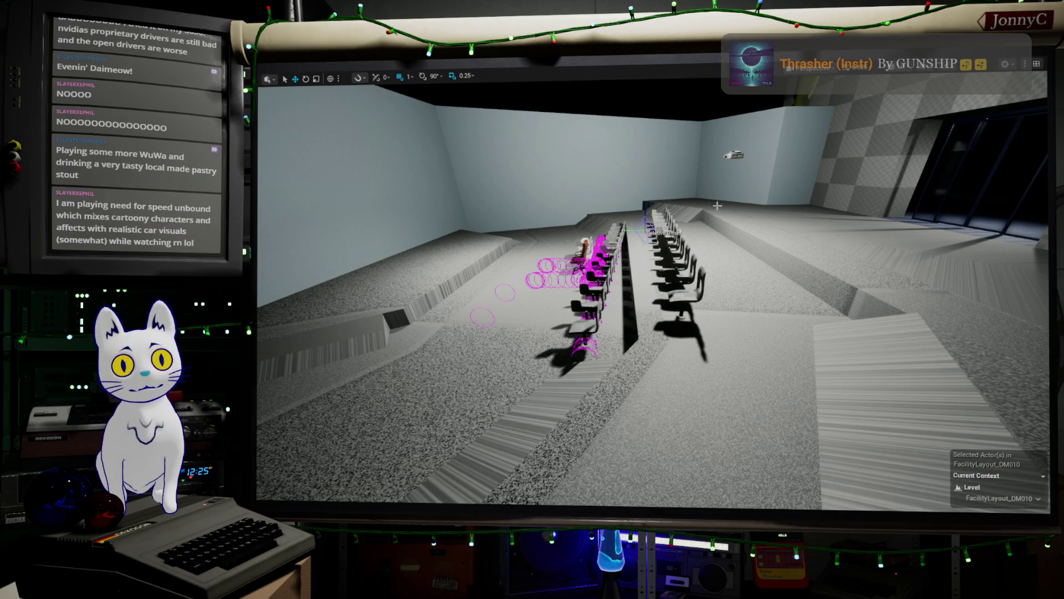
left_click(669, 267)
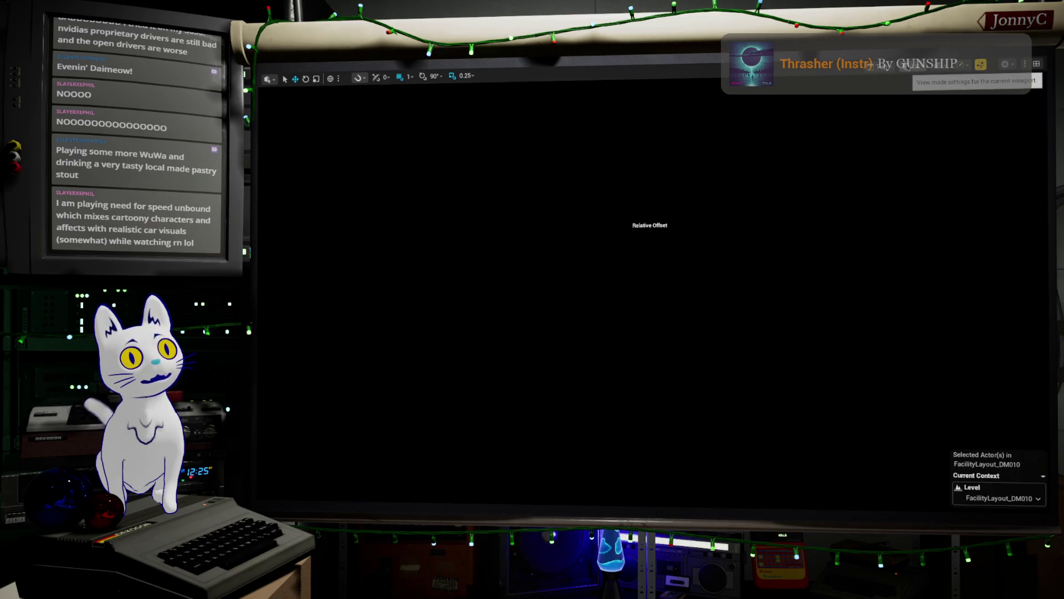
left_click(980, 64)
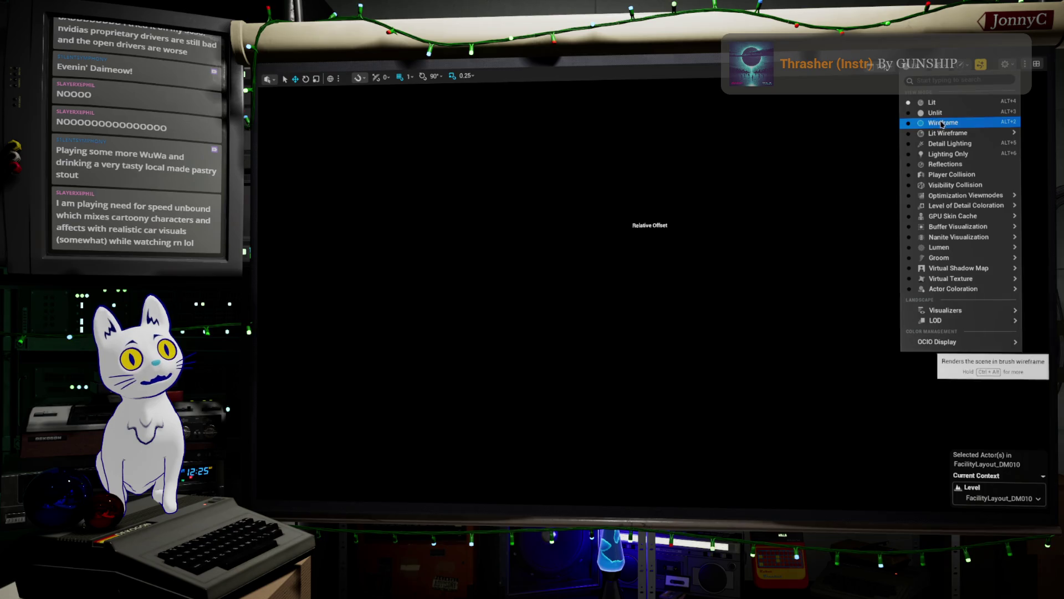
Switch the viewport to Wireframe, zoom in, and select the left column of chairs
left_click(943, 126)
scroll(657, 270, "up", 2)
scroll(603, 235, "up", 2)
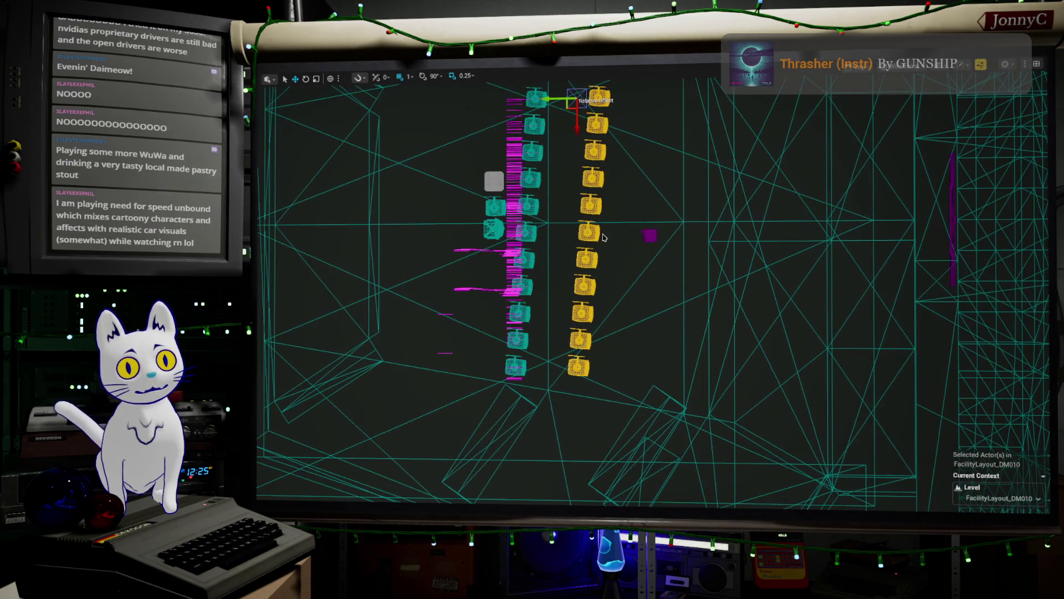
scroll(614, 213, "up", 1)
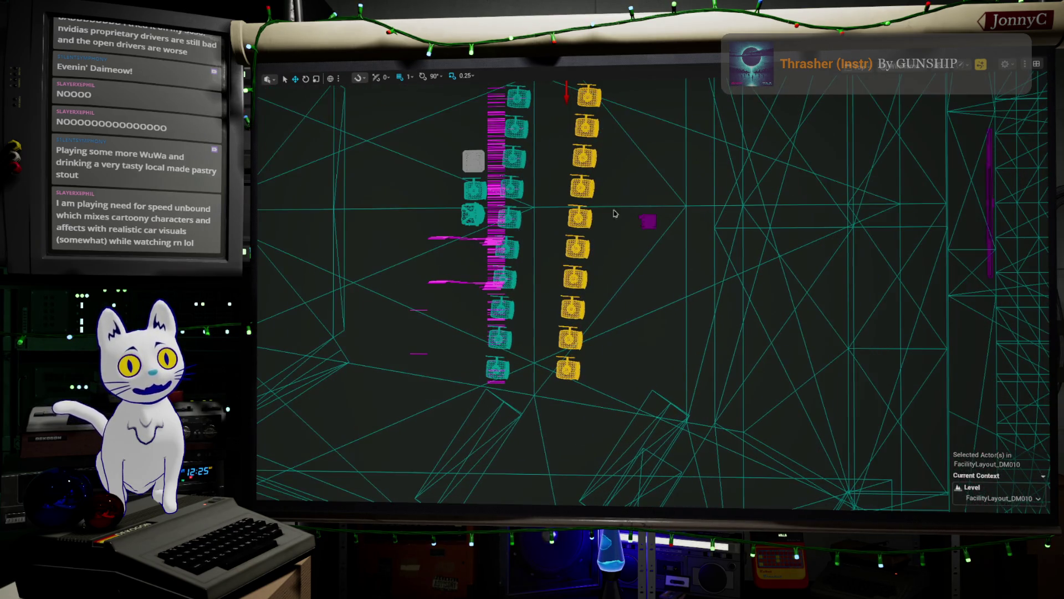
left_click(490, 376)
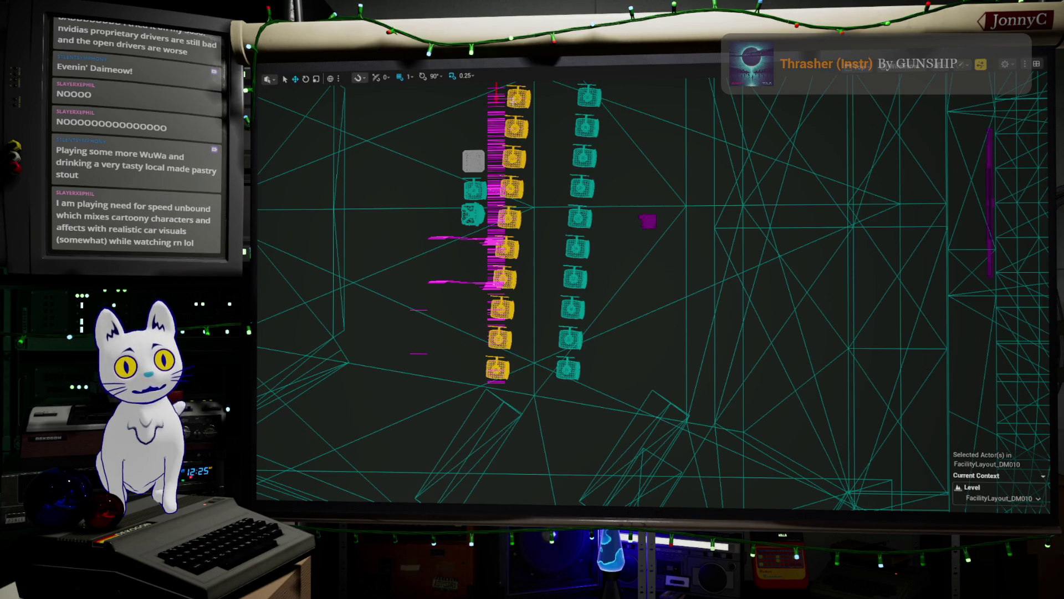